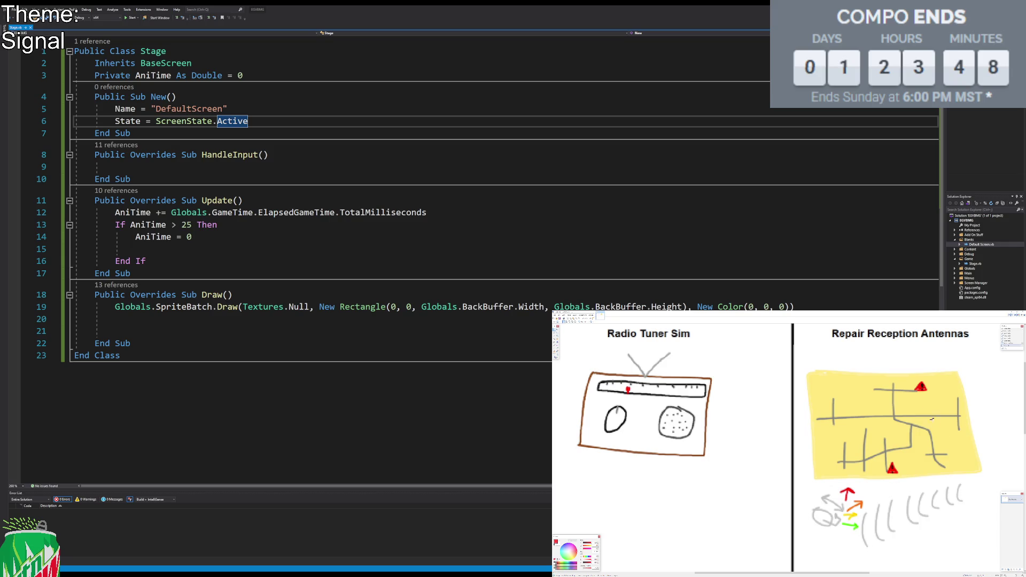
Step: Select both design pages and crop the canvas to them
scroll(886, 403, down, 5)
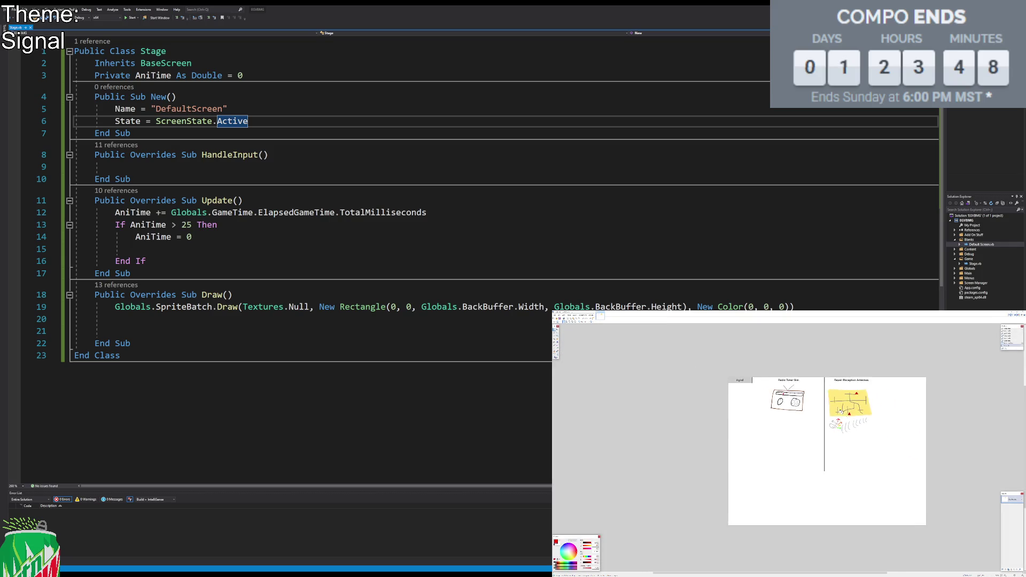
mouse_move(738, 361)
mouse_down()
mouse_move(868, 508)
mouse_move(858, 508)
mouse_up()
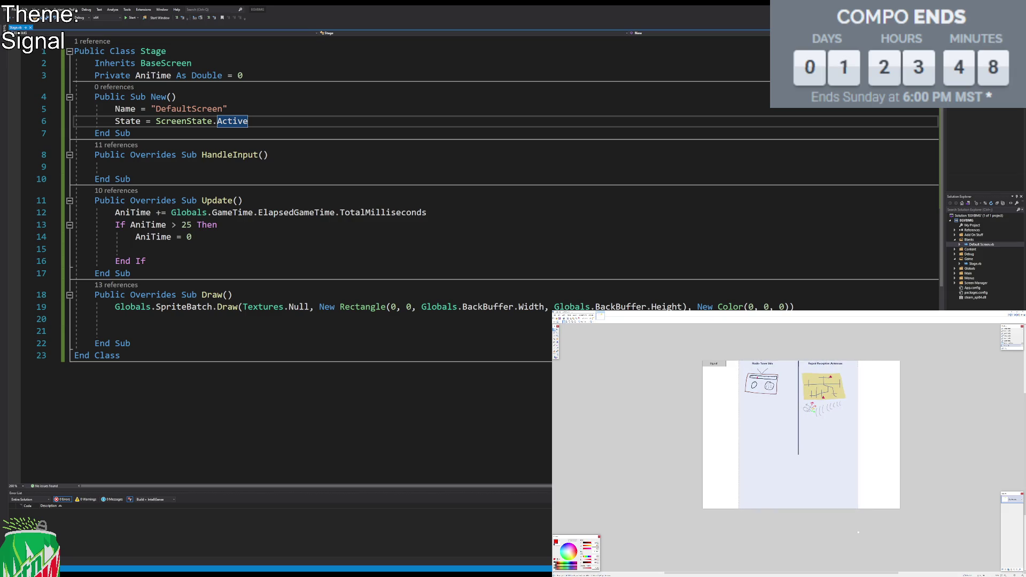
click(577, 322)
Step: Select the vertical divider between the pages and set the primary colour to black
scroll(825, 421, up, 4)
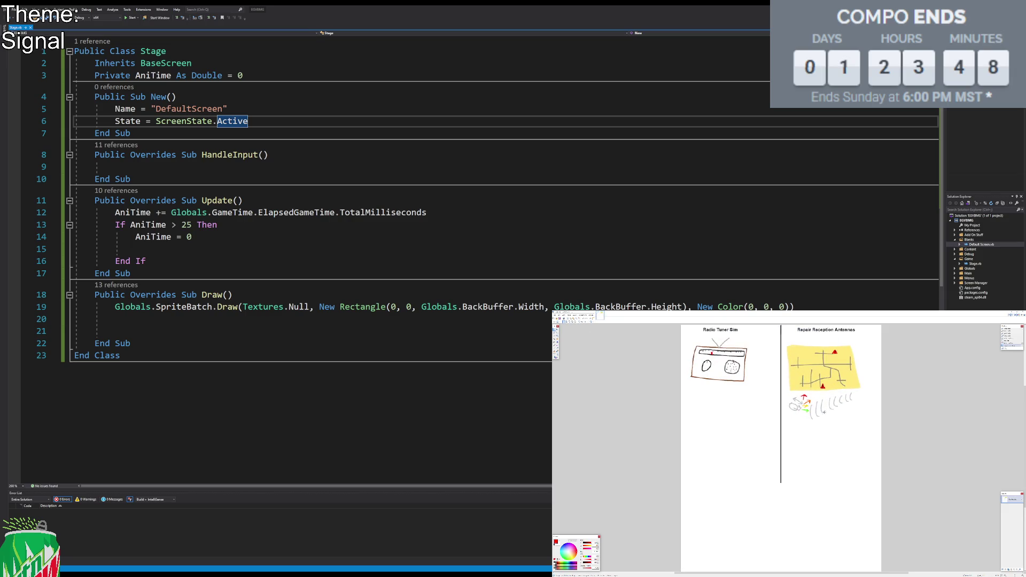
scroll(783, 347, down, 2)
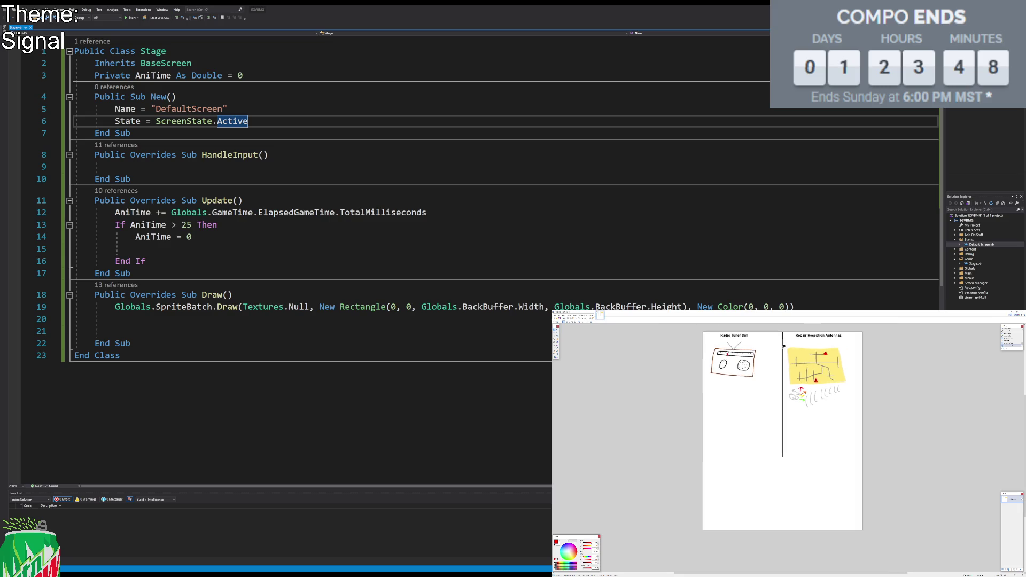
mouse_move(771, 330)
mouse_down()
mouse_move(789, 457)
mouse_move(782, 530)
mouse_up()
scroll(895, 402, up, 2)
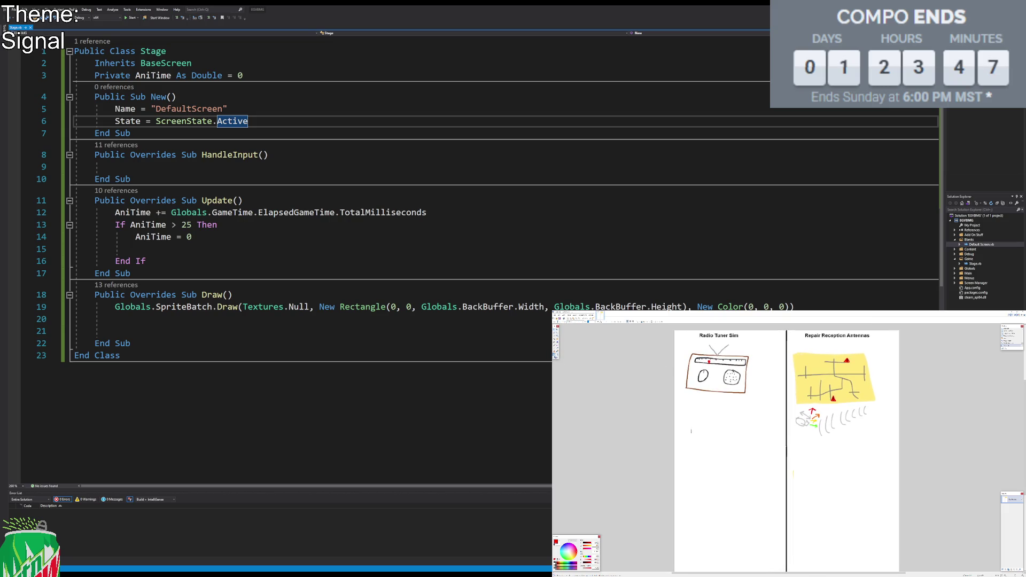
click(555, 563)
Step: Write the radio notes: Find Radio Station, Quick Gameplay, -5sec max ish per game loop, More points for better signal
drag(682, 410, 684, 400)
text(Find)
text( Radio Station)
key(BackSpace)
text(Quick Game)
text(play)
key(Return)
text(-5sec max ish)
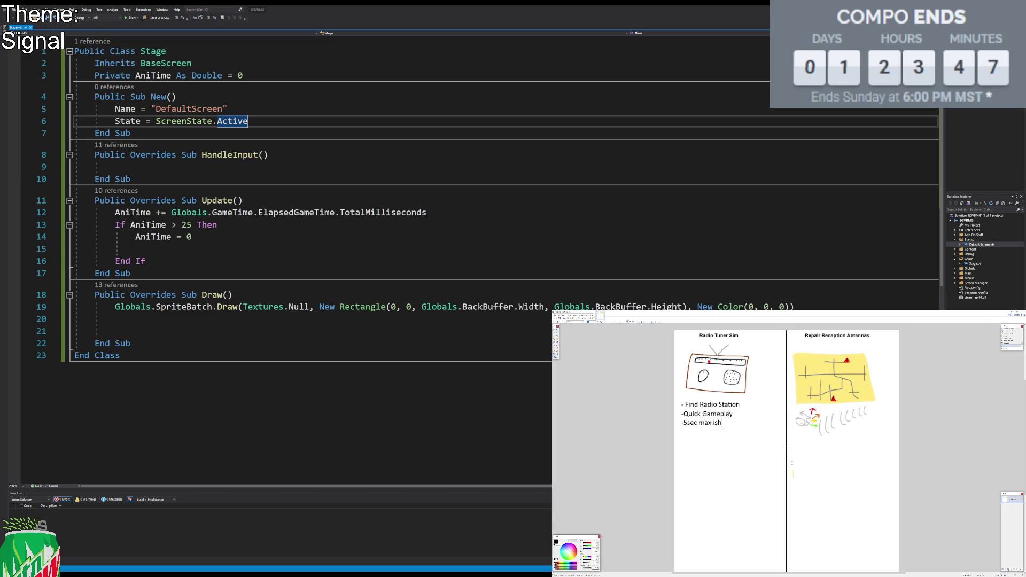
text( per game loop)
text(More points for)
text( better )
text(signal)
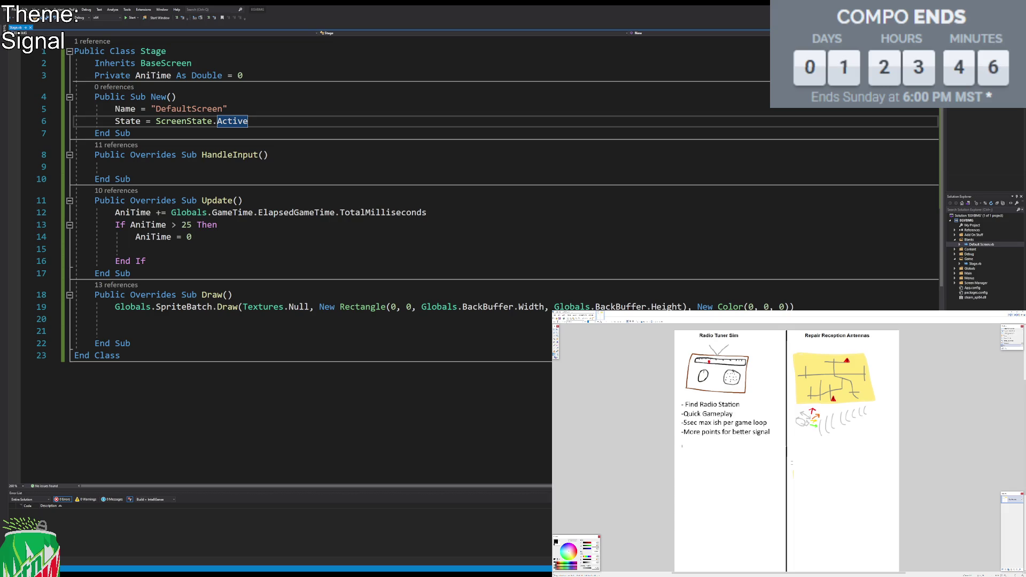
key(Return)
Step: Type the antenna notes 'Predrawn map = level' and 'Houses procgen signal strength' below the sketch
click(794, 440)
text(Tile)
text(-based M)
key(BackSpace)
key(BackSpace)
key(BackSpace)
key(BackSpace)
text(Predrawn map = e)
key(BackSpace)
text(level)
key(Return)
text(Houses)
text( procg)
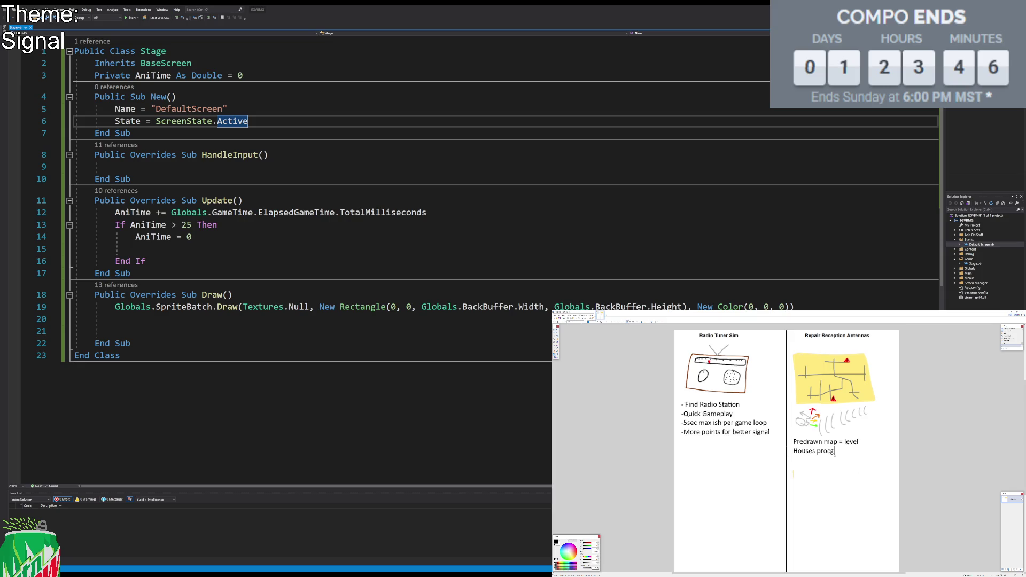
text(en signal str)
text(ength)
key(Return)
Step: Add leading dashes, then '-Puzzley game - 20sec per loop?' and '-Points based on accuracy', and commit
click(794, 450)
text(-)
click(793, 451)
text(-)
click(793, 460)
text(-)
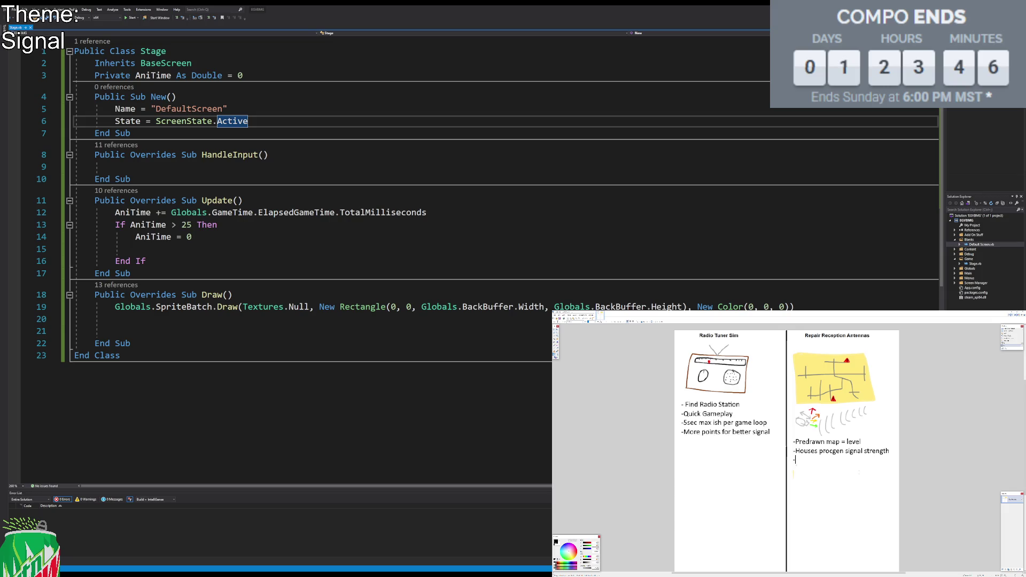
text(Puz)
text(zley game)
text( - 2)
text(0sec)
text( per loop?)
key(Return)
text(-)
text(Points based)
text( on accuracy)
click(556, 333)
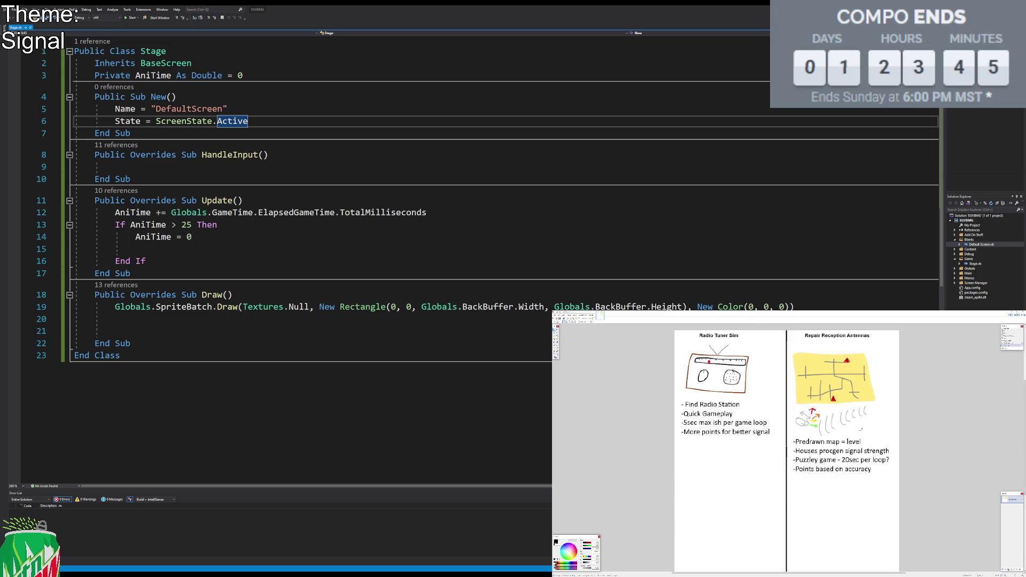
scroll(855, 436, down, 1)
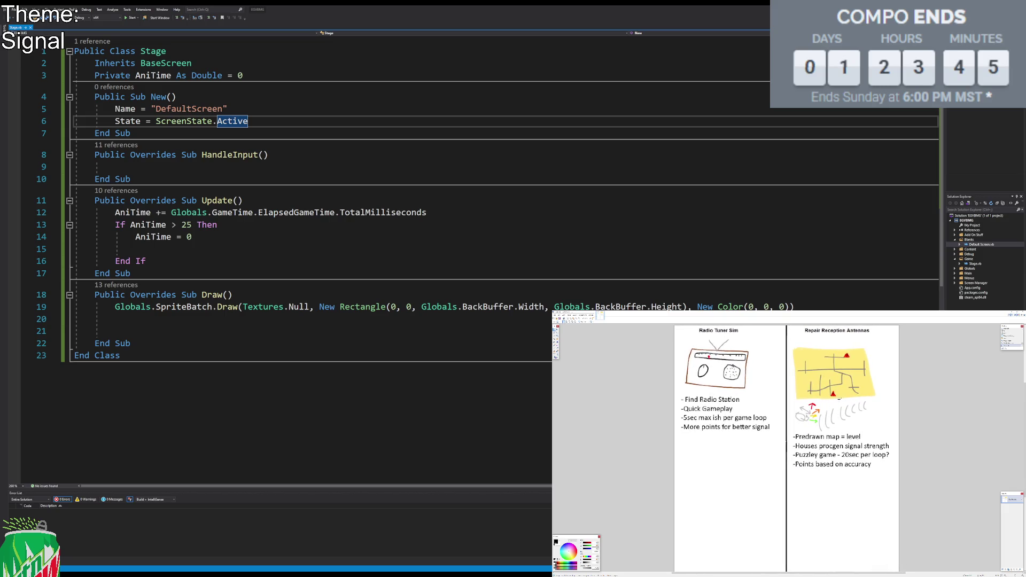
click(556, 345)
Step: Replace the curved stroke with a straighter arrow at the map's right edge
key(ctrl+z)
drag(881, 353, 868, 367)
scroll(856, 428, down, 2)
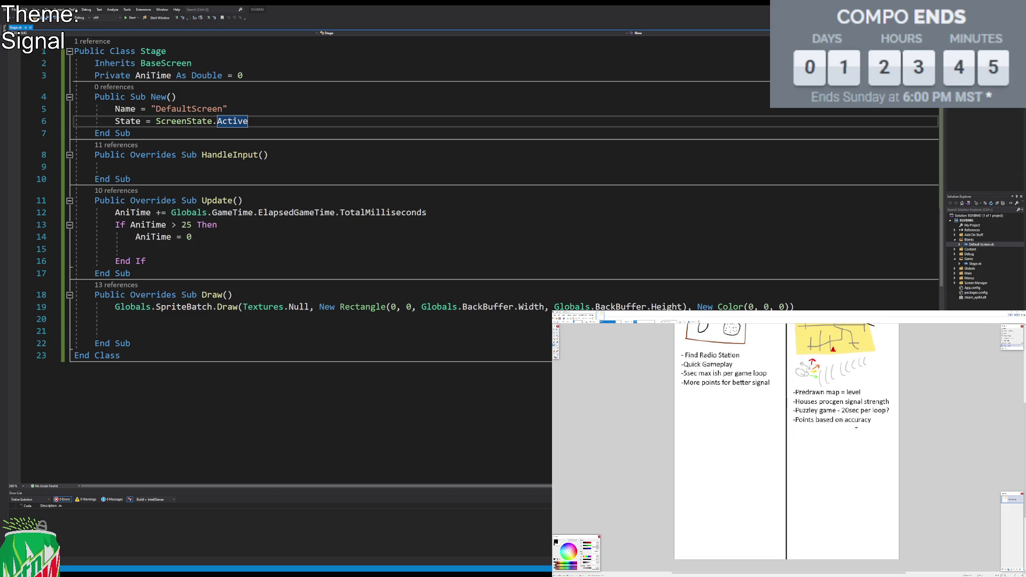
scroll(856, 427, down, 1)
scroll(862, 438, up, 4)
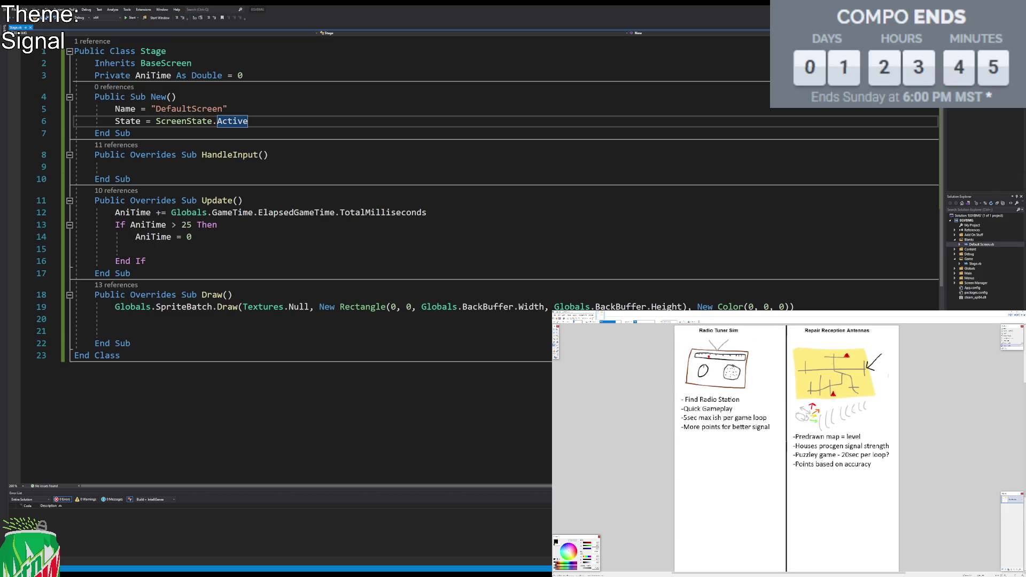
Step: Draw short horizontal lines and small dashes for an antenna right of the map
drag(879, 380, 908, 385)
key(ctrl+z)
key(ctrl+z)
drag(875, 376, 895, 385)
click(894, 392)
click(889, 397)
Step: Add short stroke and tick marks to the antenna drawing beside the map
drag(894, 388, 893, 397)
key(ctrl+z)
drag(886, 384, 892, 385)
scroll(893, 386, up, 5)
mouse_move(852, 384)
mouse_down()
mouse_move(839, 377)
mouse_move(895, 401)
mouse_move(878, 369)
mouse_up()
click(870, 395)
scroll(881, 374, up, 1)
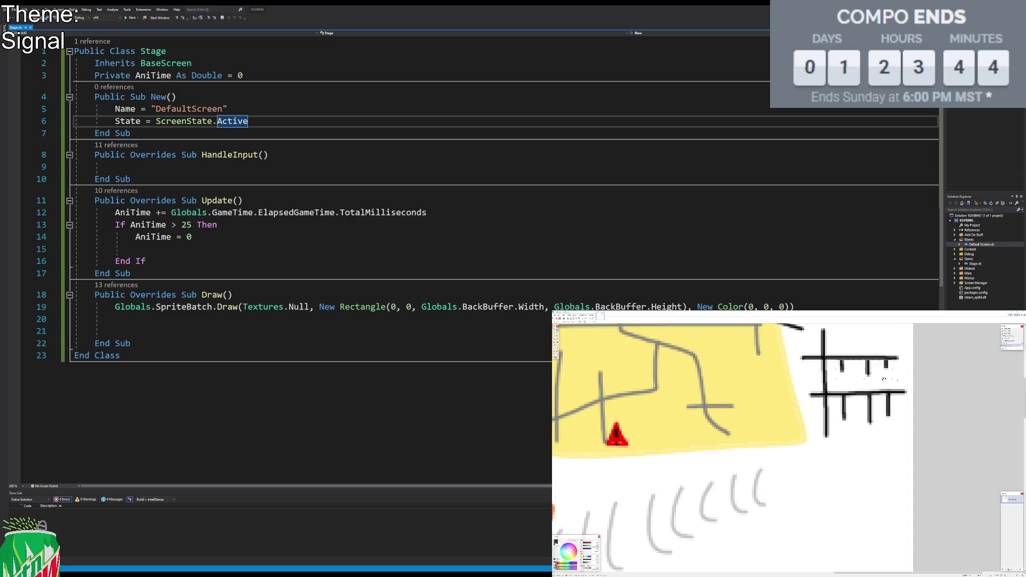
scroll(884, 378, up, 1)
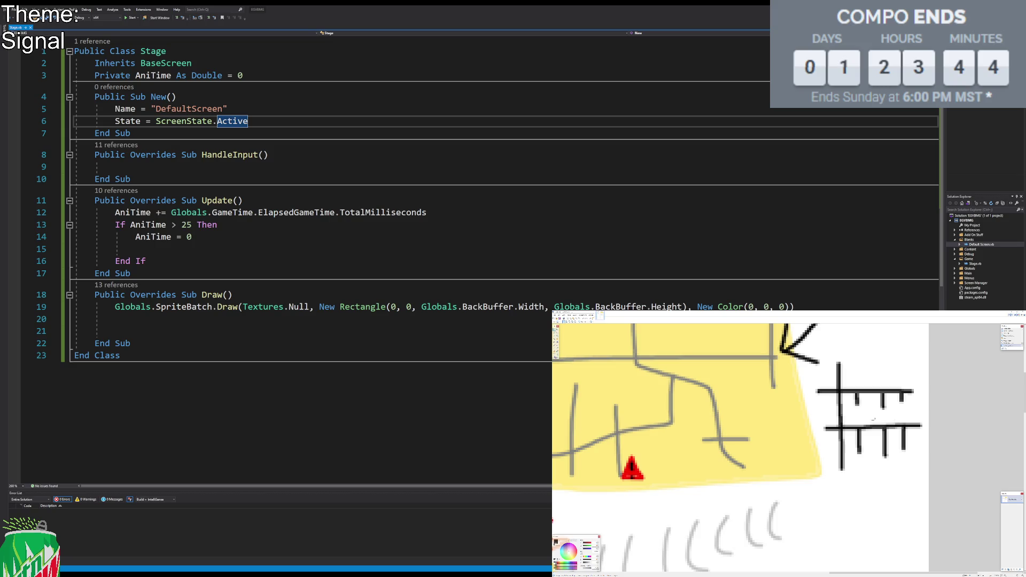
key(s)
mouse_move(826, 405)
mouse_down()
mouse_move(851, 416)
mouse_move(830, 443)
mouse_move(852, 462)
mouse_up()
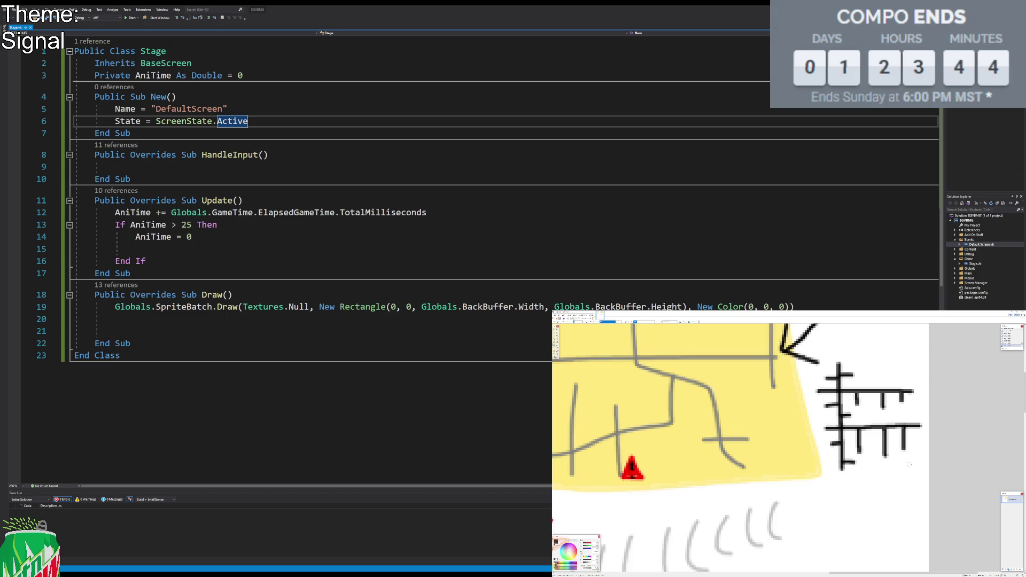
scroll(910, 464, down, 3)
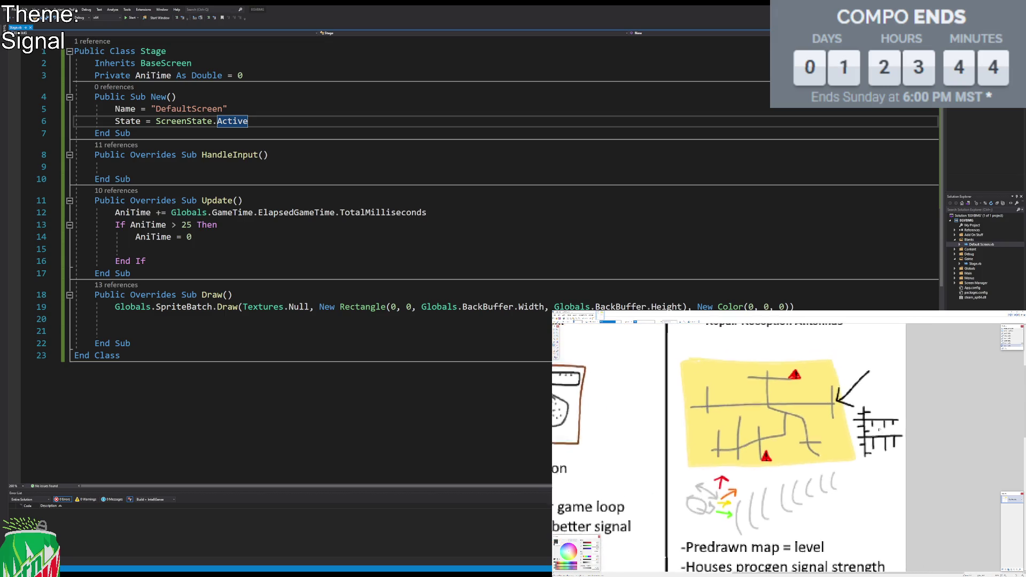
scroll(888, 431, up, 5)
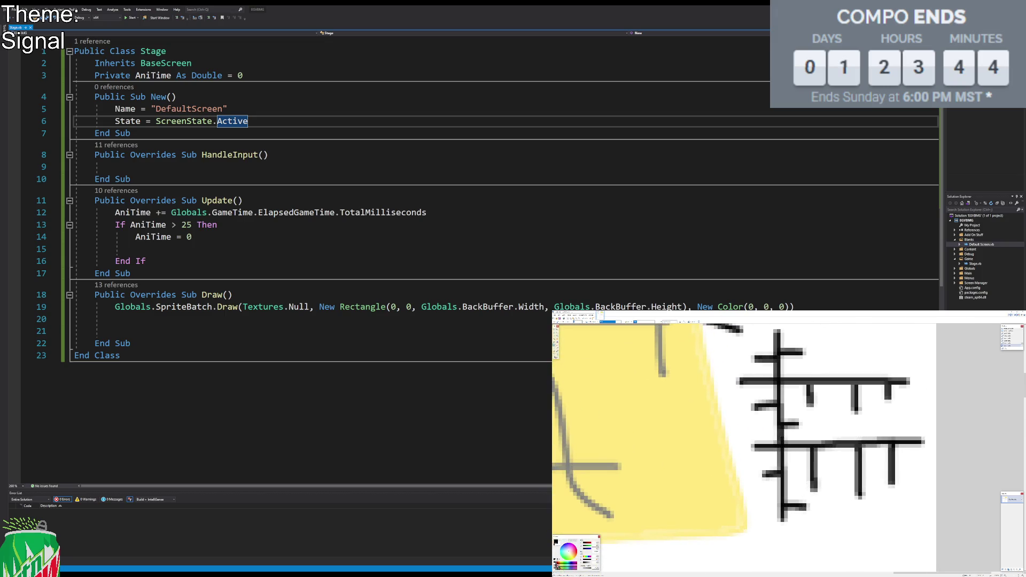
Step: Paint light grey dotted signal marks below, beside and above the antenna
click(557, 565)
mouse_move(802, 458)
mouse_down()
mouse_move(804, 489)
mouse_move(825, 458)
mouse_move(822, 489)
mouse_up()
mouse_move(850, 455)
mouse_down()
mouse_move(851, 492)
mouse_move(871, 463)
mouse_move(870, 495)
mouse_up()
mouse_move(888, 456)
mouse_down()
mouse_move(901, 459)
mouse_move(884, 473)
mouse_move(903, 474)
mouse_move(881, 486)
mouse_move(902, 488)
mouse_up()
mouse_move(790, 498)
mouse_down()
mouse_move(798, 517)
mouse_move(812, 501)
mouse_move(810, 518)
mouse_move(759, 484)
mouse_move(778, 486)
mouse_move(774, 468)
mouse_move(760, 463)
mouse_up()
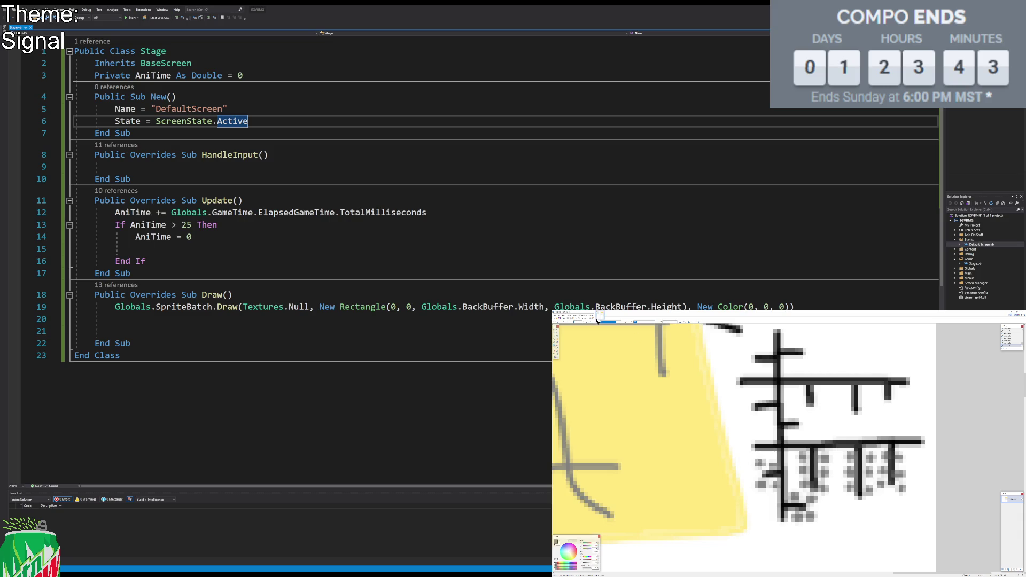
mouse_move(754, 416)
mouse_down()
mouse_move(769, 412)
mouse_move(767, 397)
mouse_move(752, 397)
mouse_move(797, 425)
mouse_move(785, 435)
mouse_up()
mouse_move(762, 368)
mouse_down()
mouse_move(768, 354)
mouse_move(751, 349)
mouse_move(804, 345)
mouse_move(789, 368)
mouse_move(805, 363)
mouse_move(802, 411)
mouse_move(844, 393)
mouse_move(847, 419)
mouse_move(879, 393)
mouse_move(899, 403)
mouse_up()
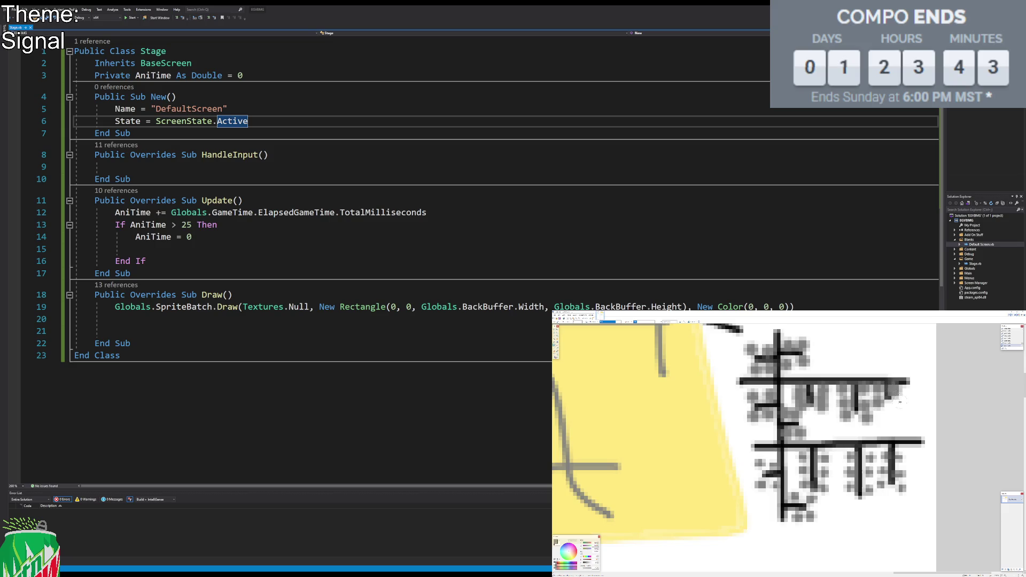
scroll(900, 403, down, 2)
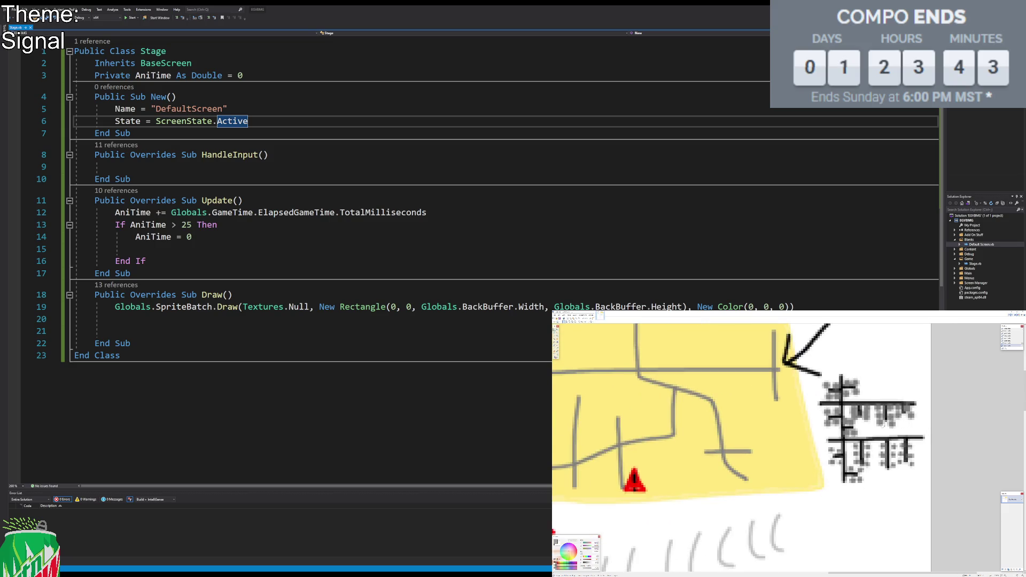
Step: Type the blue note '-Map based on signal strength' below 'Points based on accuracy'
scroll(900, 406, down, 3)
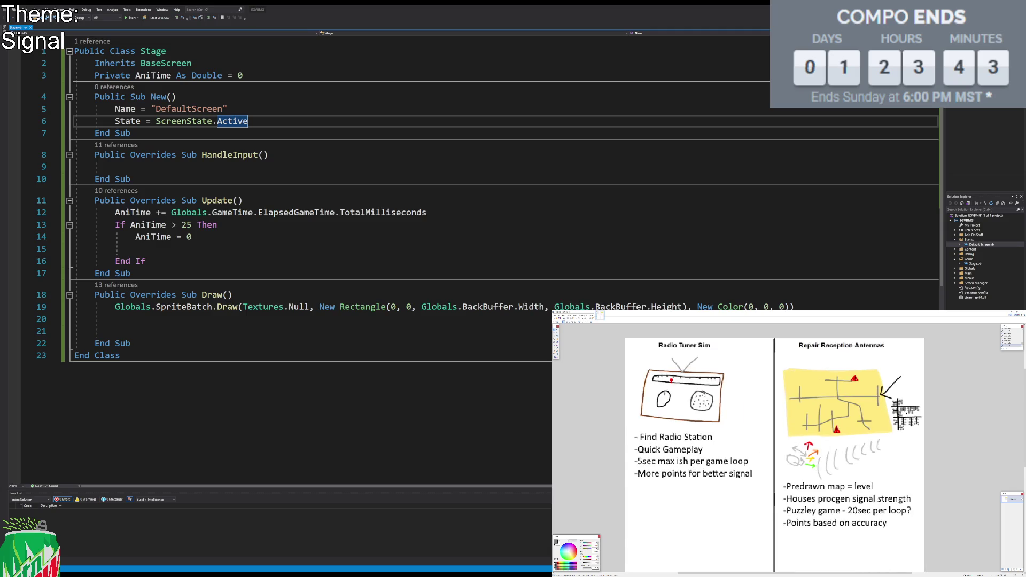
scroll(900, 409, up, 1)
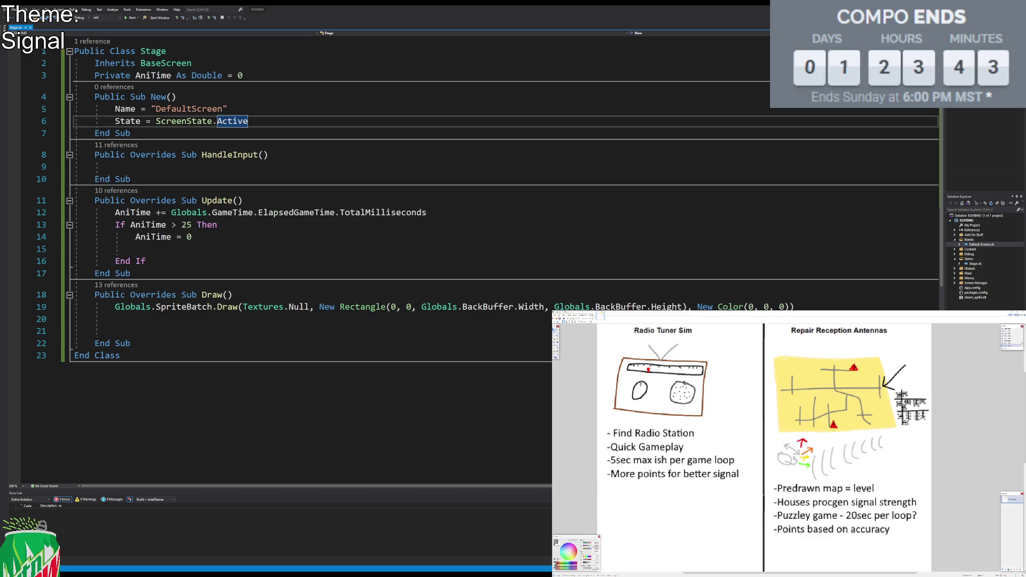
scroll(899, 409, up, 1)
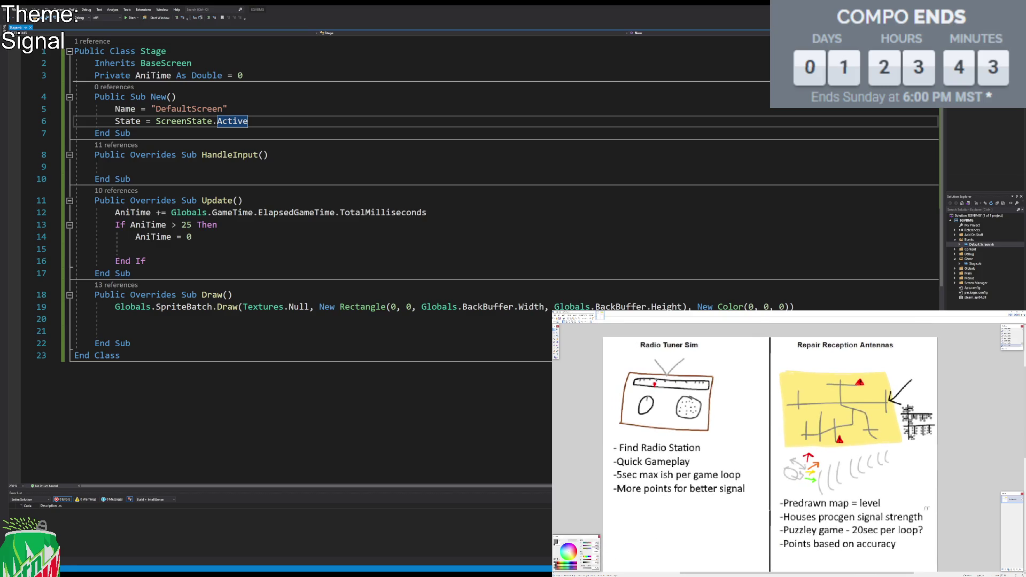
scroll(790, 506, down, 2)
scroll(790, 506, right, 3)
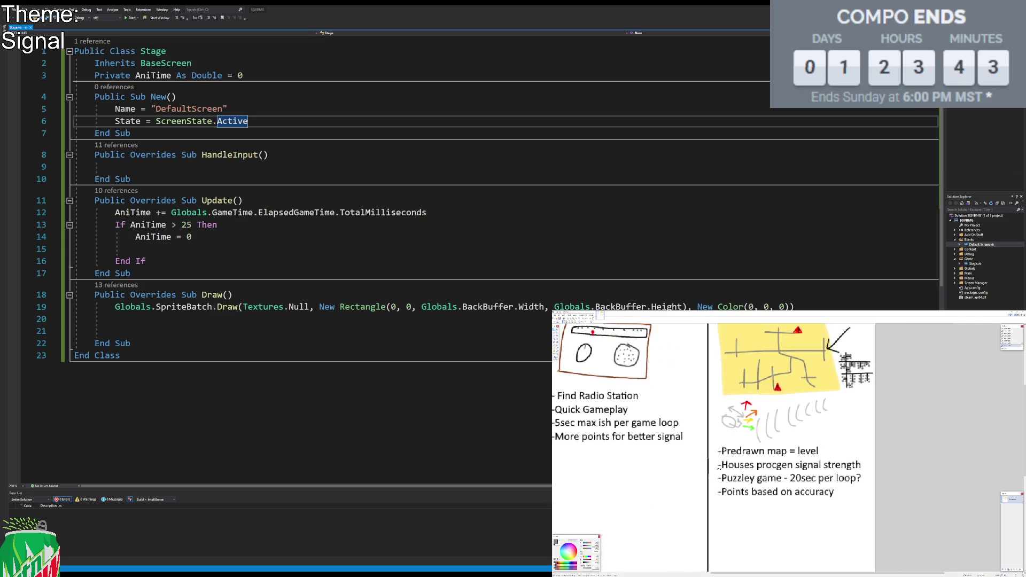
scroll(807, 446, down, 1)
scroll(806, 445, up, 1)
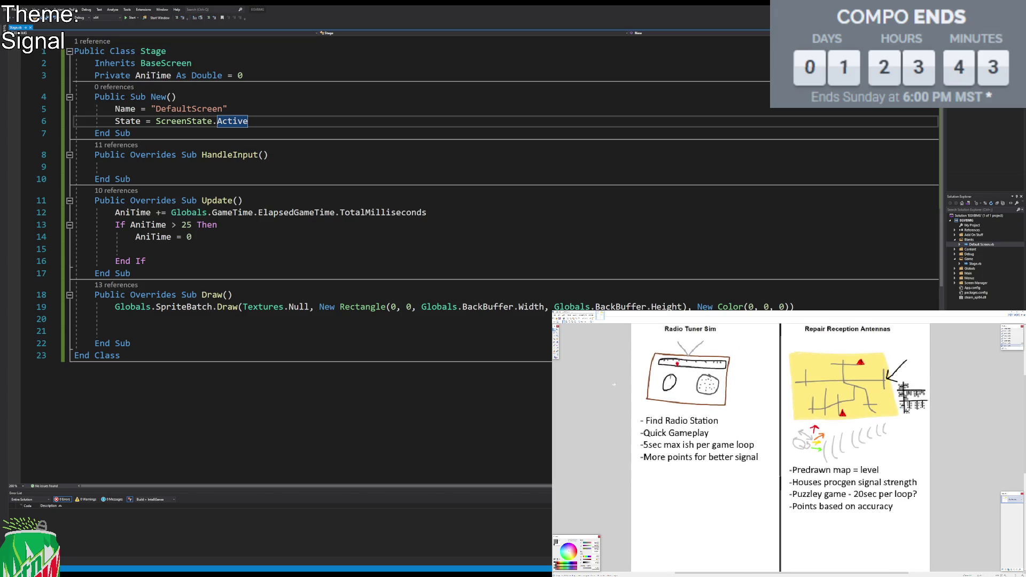
click(556, 355)
click(789, 518)
text(-Map based on signal strength)
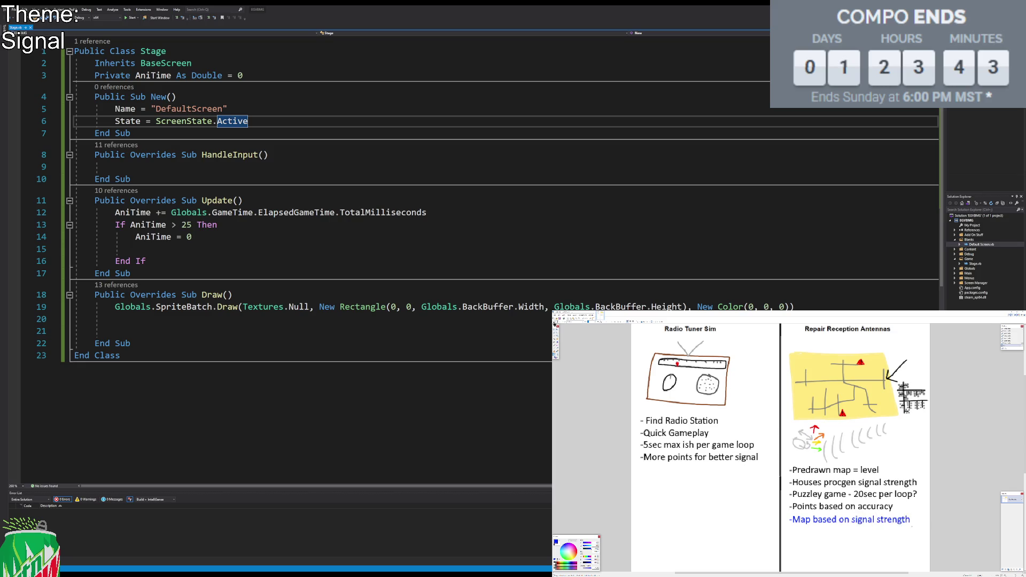
Step: Commit the note and add a new empty layer
click(555, 354)
click(555, 347)
click(1003, 571)
Step: Paint a thick green stroke along the map's top and right side
click(587, 561)
click(586, 321)
click(578, 360)
mouse_move(804, 367)
mouse_down()
mouse_move(869, 368)
mouse_move(881, 388)
mouse_move(879, 409)
mouse_move(807, 409)
mouse_move(801, 385)
mouse_move(869, 391)
mouse_up()
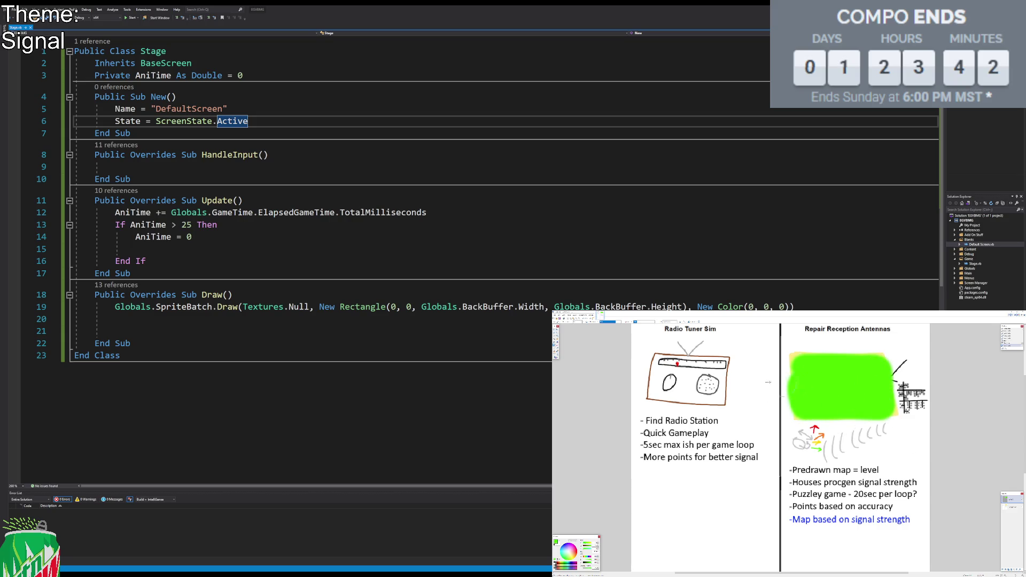
Step: Try an orange blob on the map, check layer properties, then cover it with green
click(558, 565)
drag(848, 400, 846, 409)
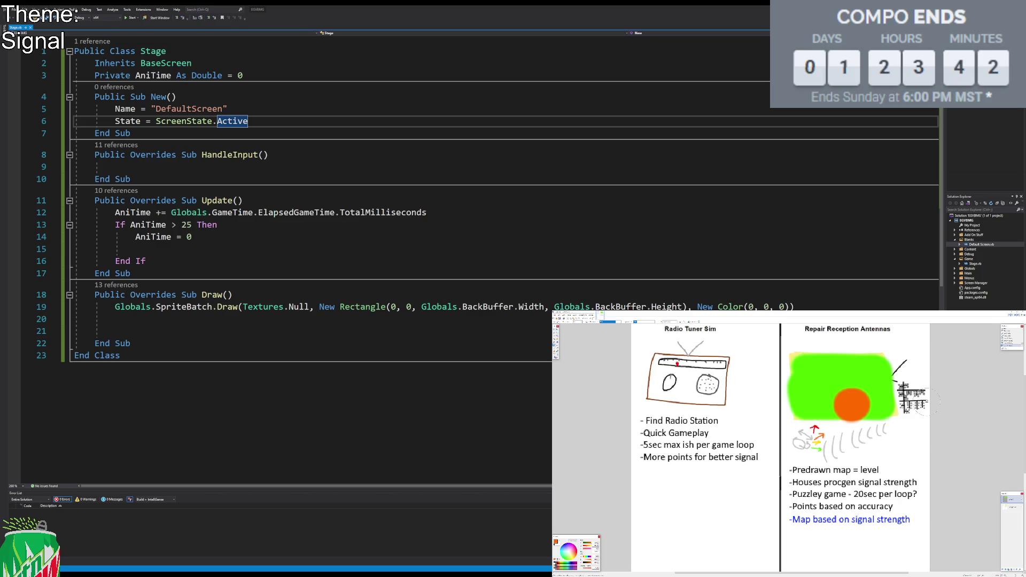
click(1021, 568)
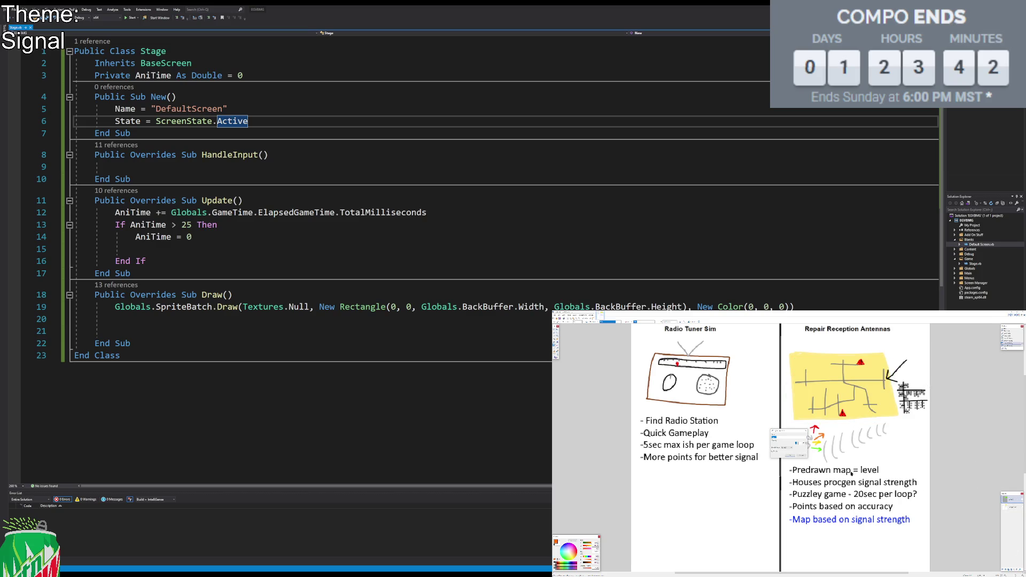
click(790, 455)
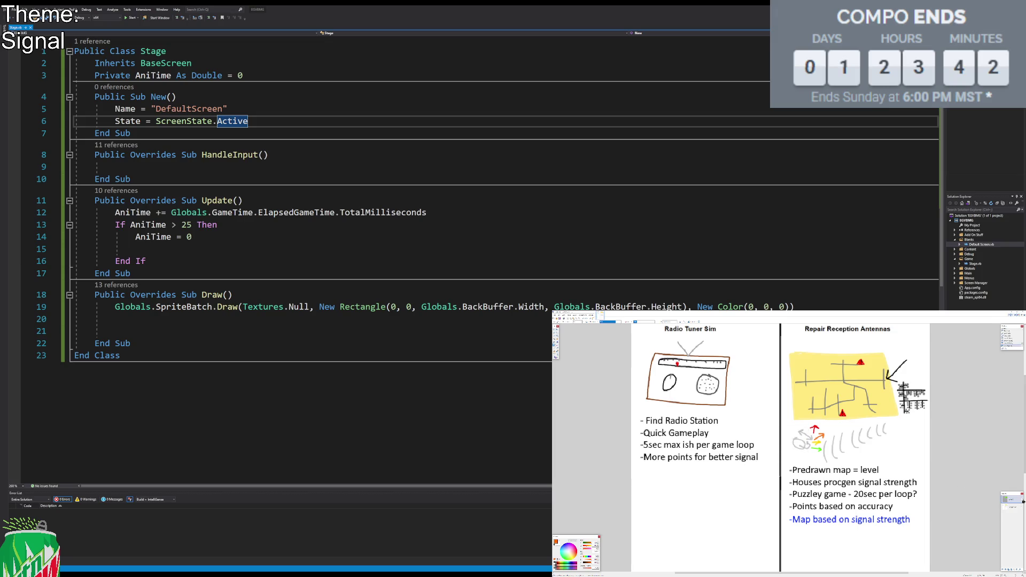
click(568, 563)
mouse_move(833, 409)
mouse_down()
mouse_move(861, 404)
mouse_move(855, 391)
mouse_up()
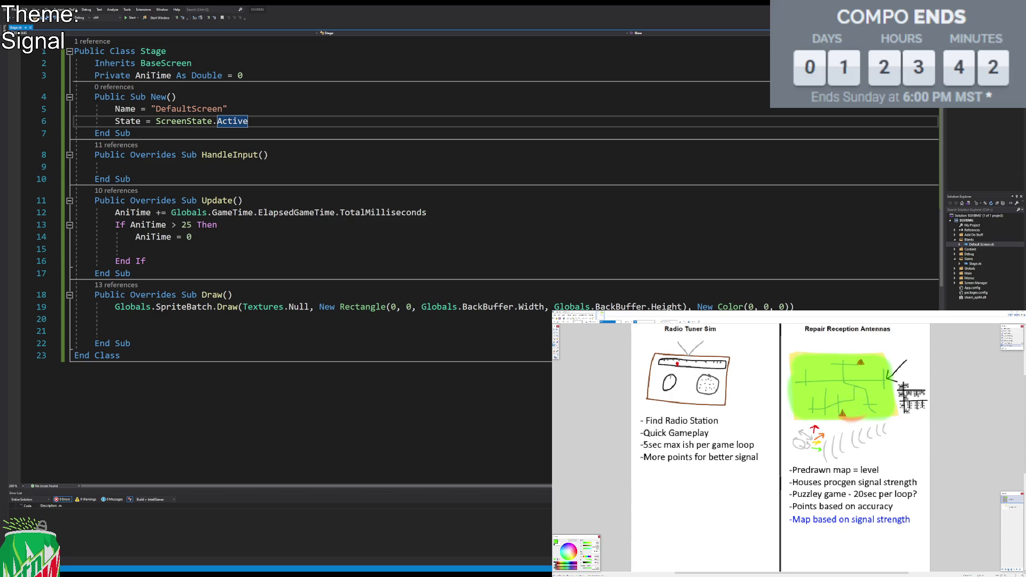
Step: Paint orange-brown glows around the lower and upper antenna triangles
click(559, 564)
click(843, 410)
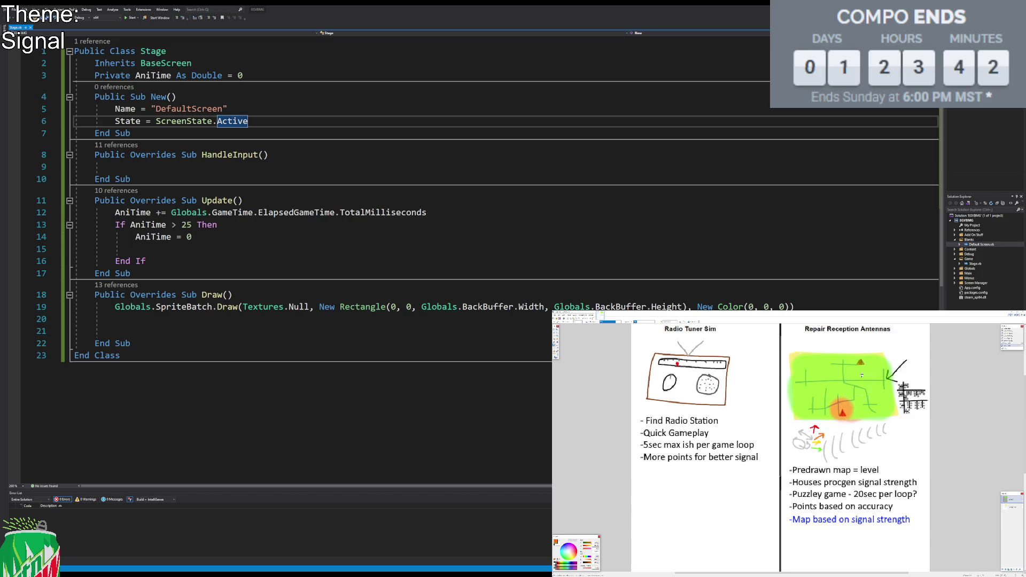
click(859, 367)
Step: Fill both antenna triangles with yellow using the Paint Bucket
click(588, 561)
click(583, 322)
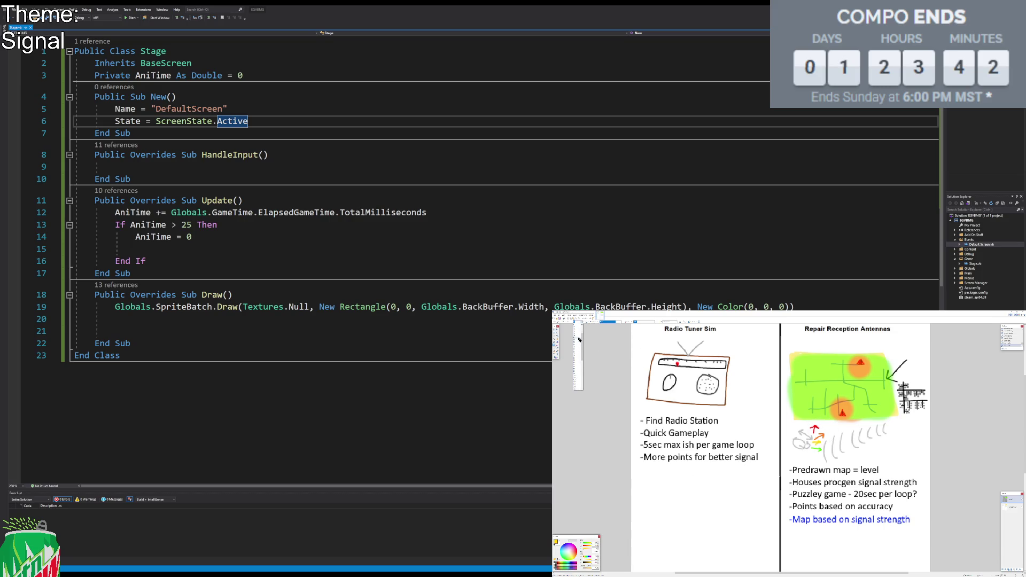
click(577, 340)
click(843, 412)
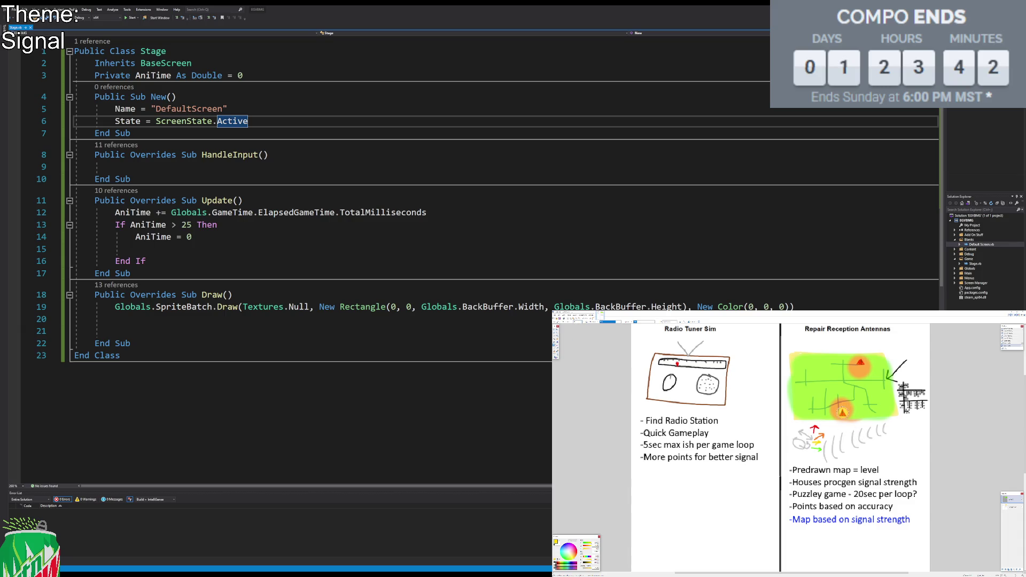
click(860, 362)
key(s)
Step: Paste the copied map image over the green map area and commit it
drag(789, 350, 909, 422)
click(900, 422)
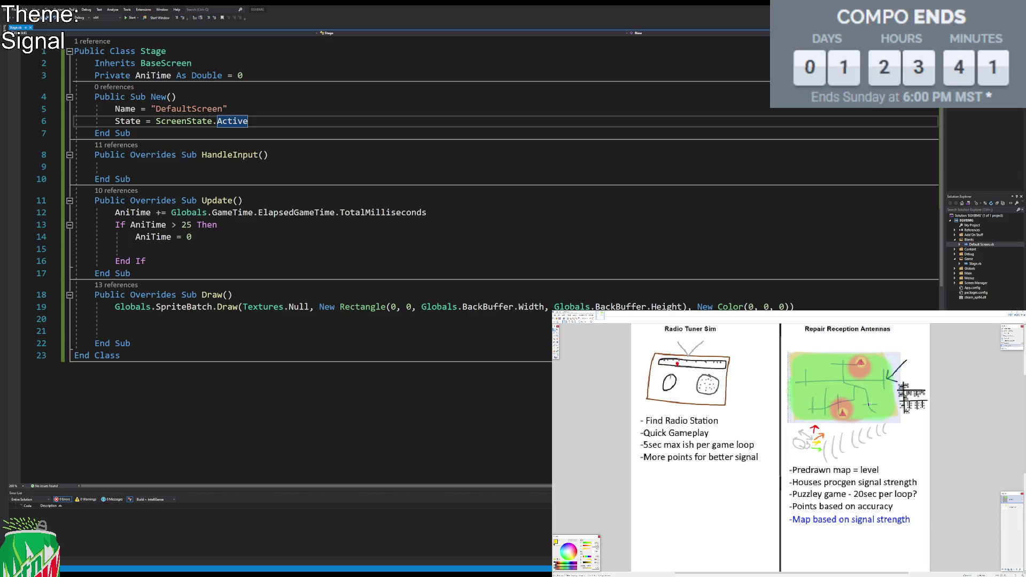
key(Escape)
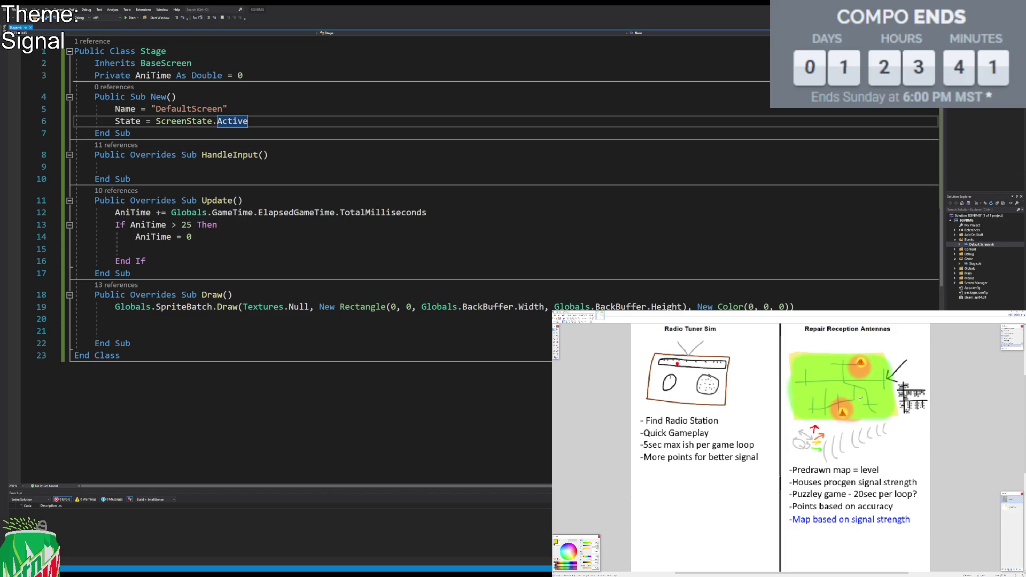
drag(807, 354, 929, 441)
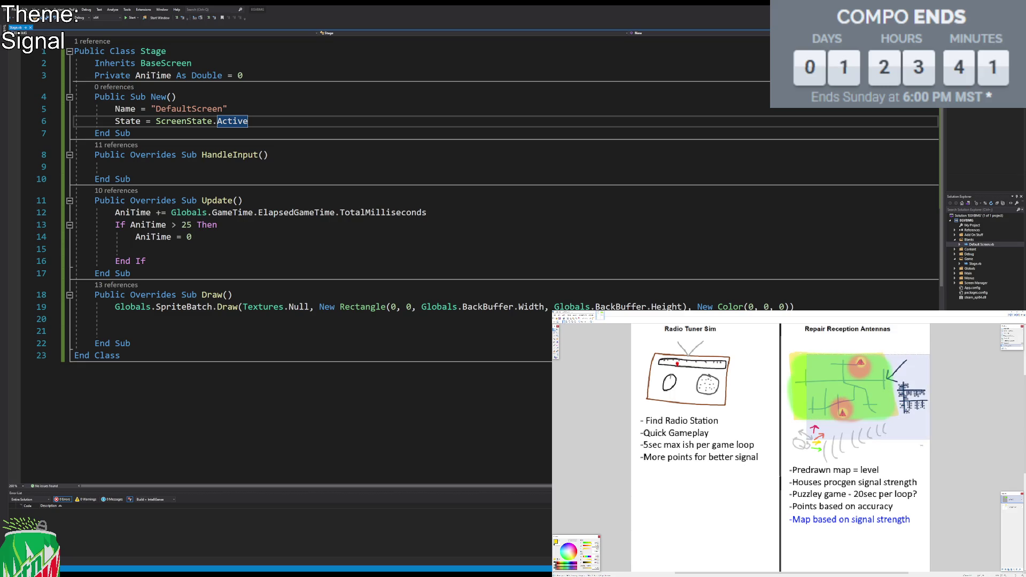
click(913, 432)
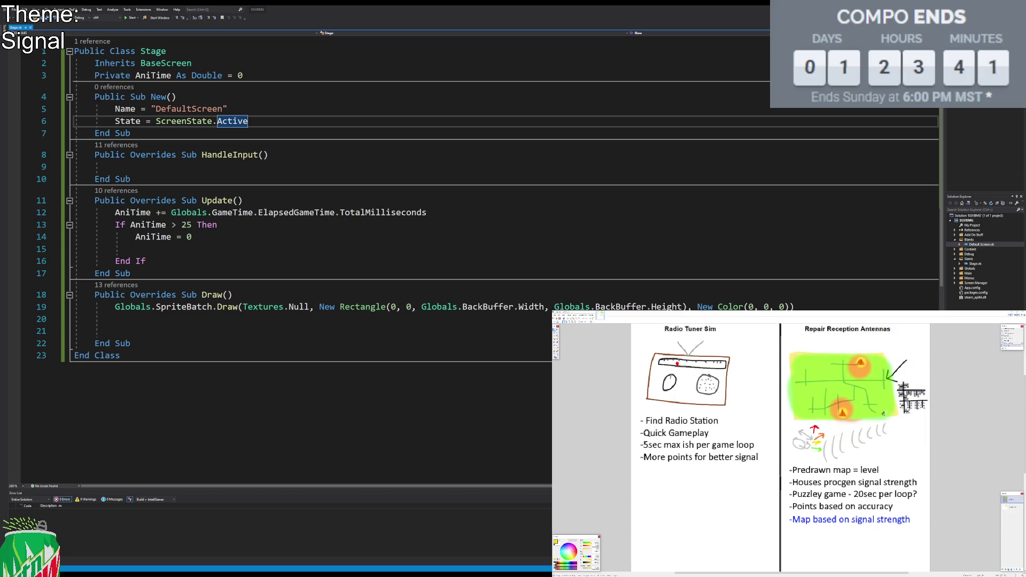
Step: Hide the green layer to restore the yellow road map and undo the signal-strength note
drag(786, 344, 903, 422)
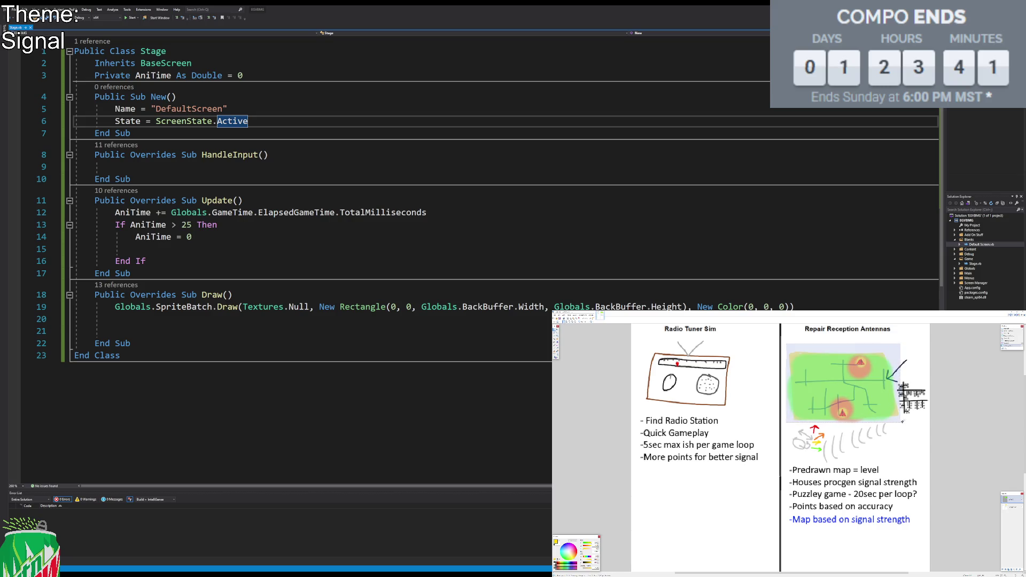
click(879, 402)
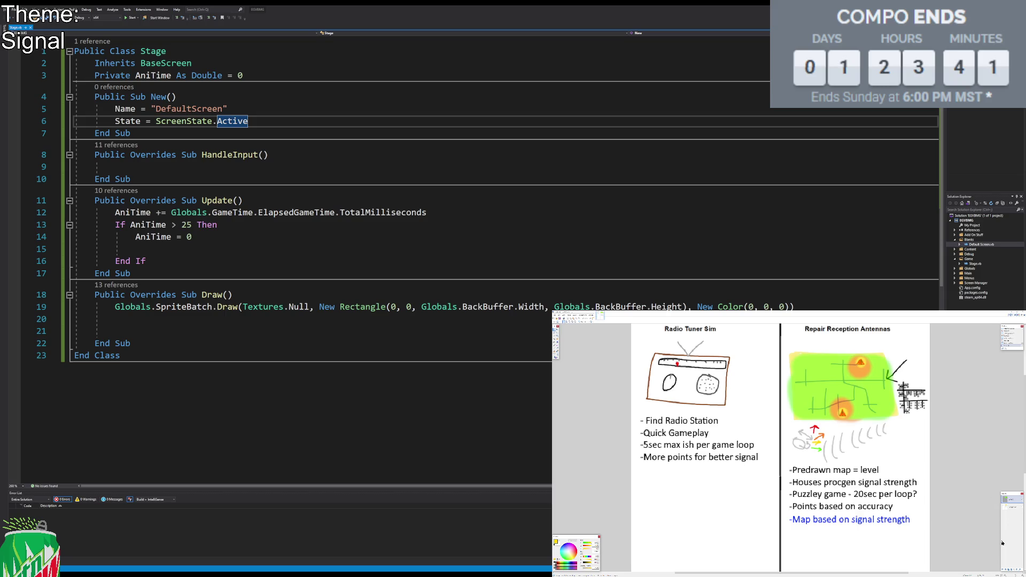
click(1005, 569)
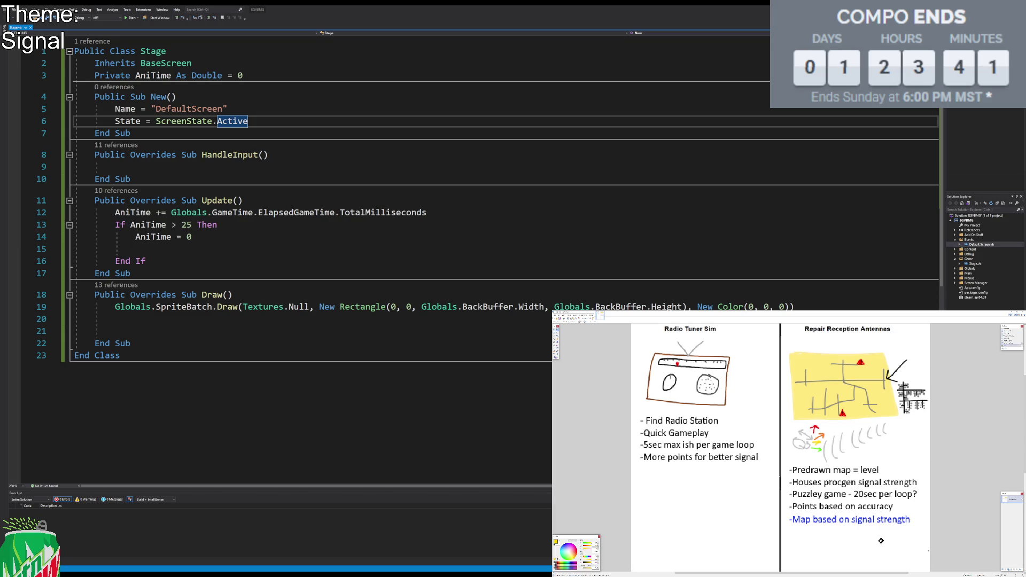
key(ctrl+z)
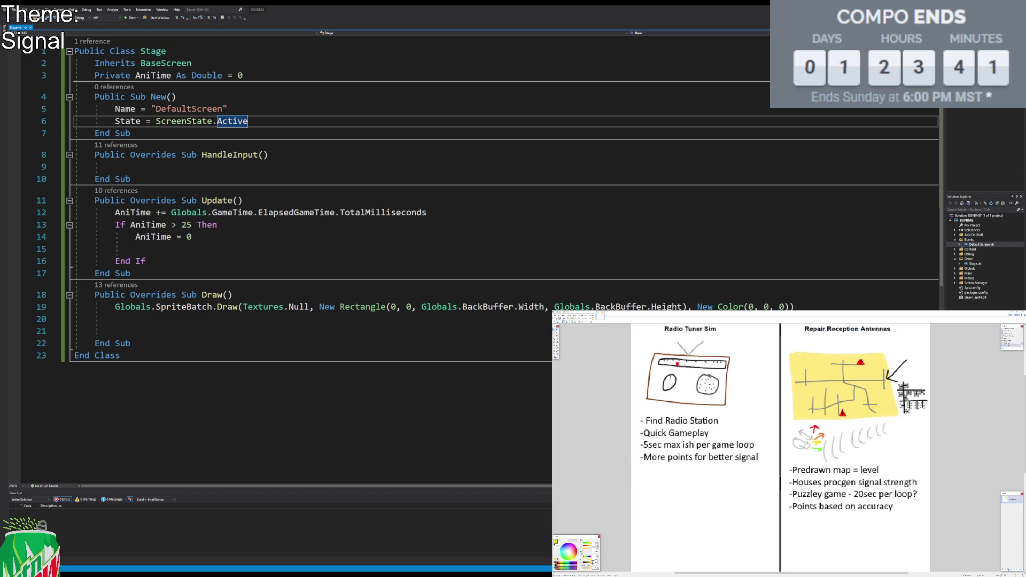
Step: Write the blue note '-Time Limit per incident' under the antenna notes
click(571, 563)
click(555, 356)
text(-)
text(Time )
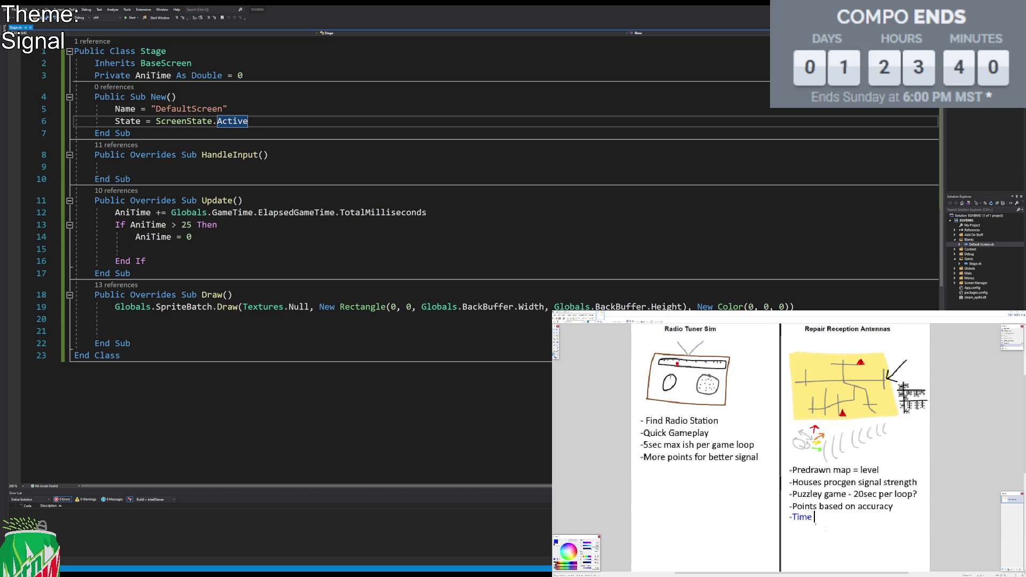
text(Limit per )
text(incident)
click(885, 526)
Step: Add blue lines '-Dispatch System?' and '-Types of Connection/Signal-' below the time-limit note
key(Return)
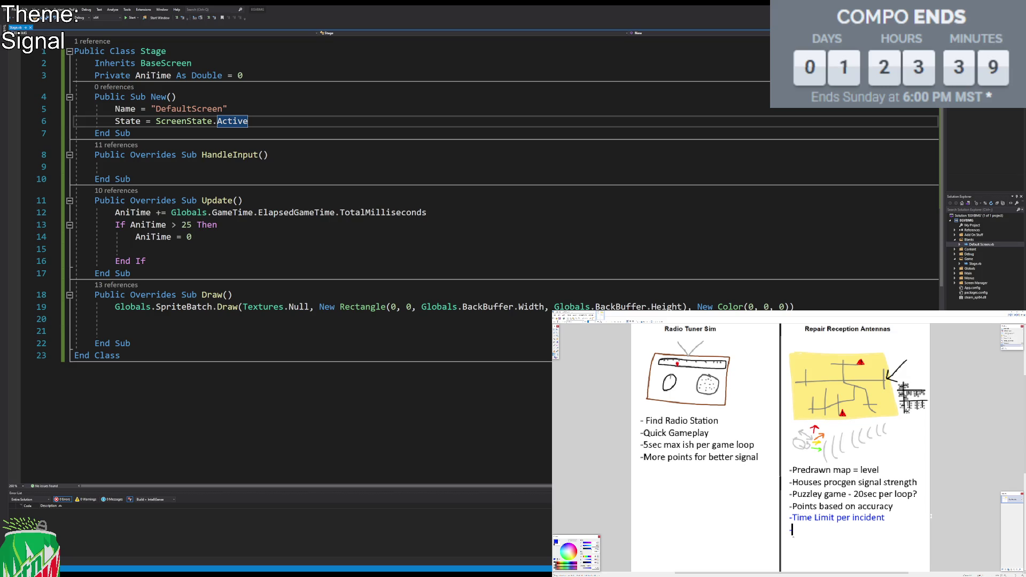
text(Dispatch Sys )
text(tem?)
key(Return)
text(-)
text(Types of )
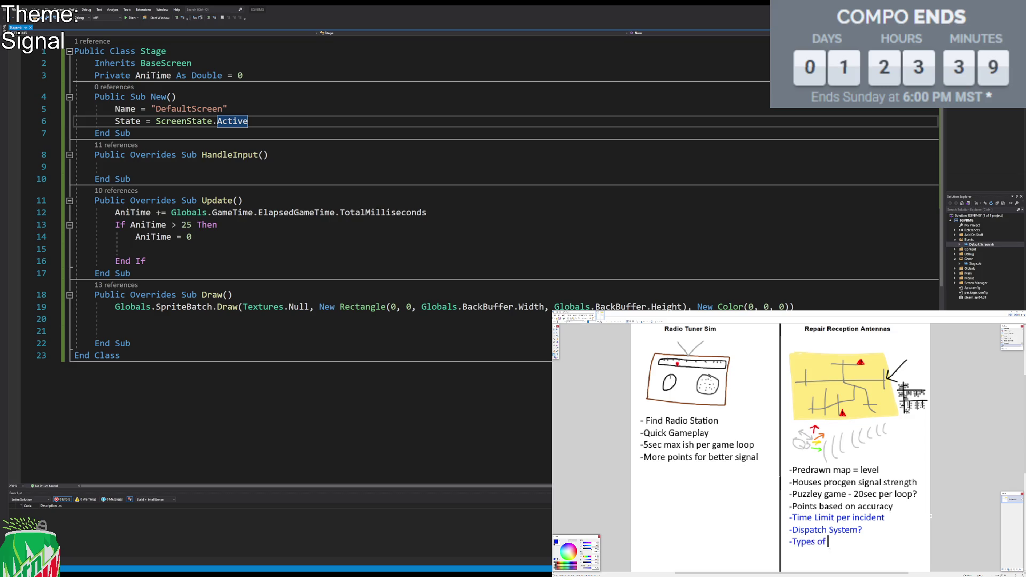
text(Connection/S)
text(ignal)
text(-)
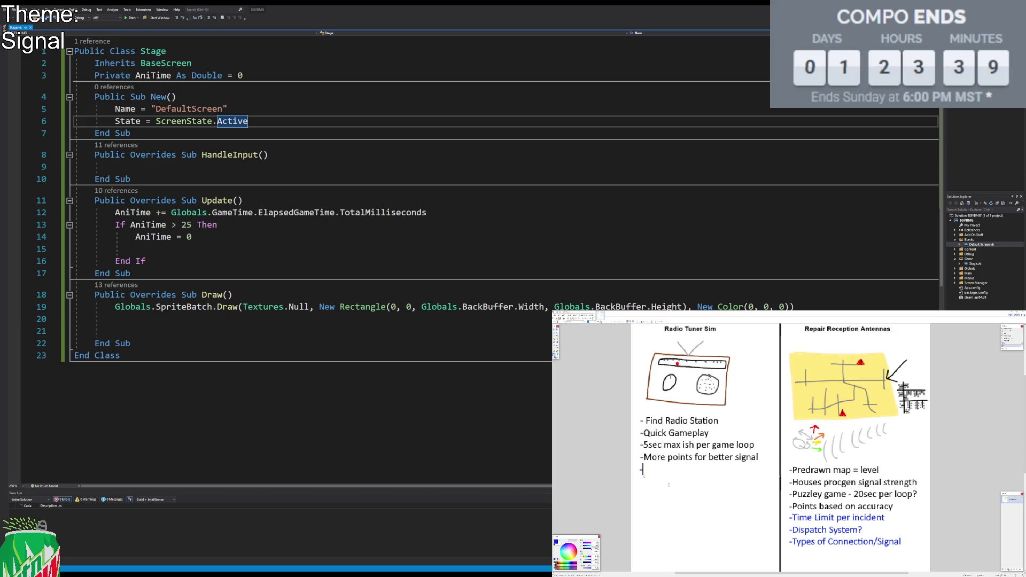
Step: Type the blue note lines '-Different Stations --Genre' and '-Fake Music / Talk Shows'
text(Different)
text( Stations)
text(-Genres)
key(Return)
key(BackSpace)
key(BackSpace)
key(BackSpace)
text(--Genre )
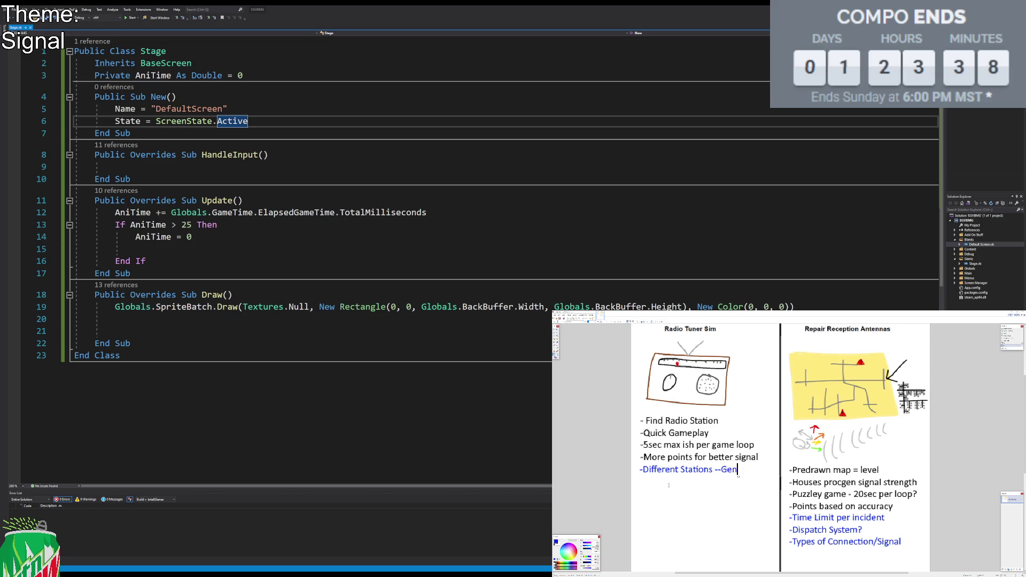
text(-F)
text(ake Music)
text( / Talk S )
text(hows)
key(Return)
text(-Muff)
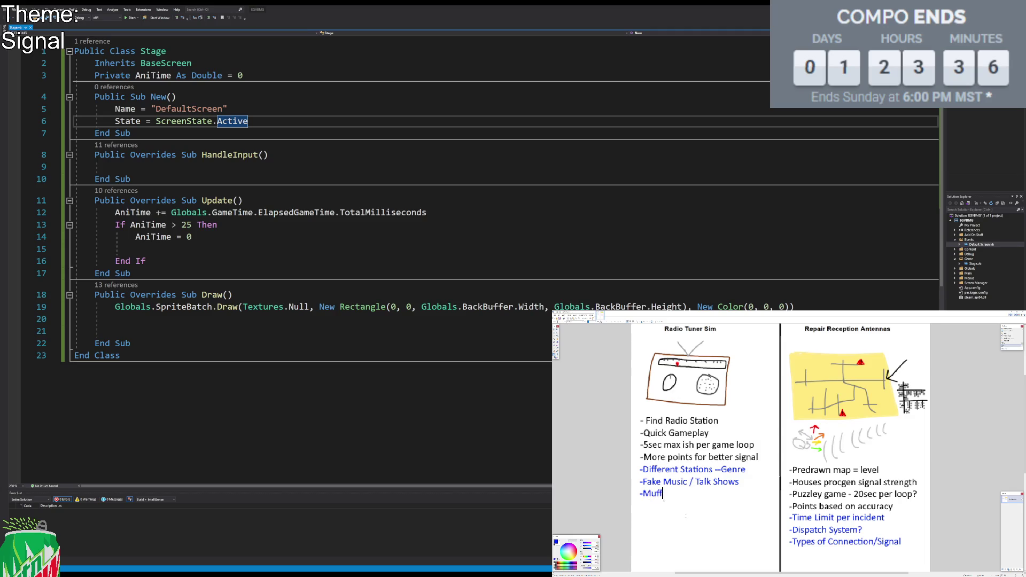
Step: Finish the note '-Muffled/Clear/LowQual/Pitch?' and start a new dash line beneath it
text(led/)
text(Clear/)
text(LQ)
key(BackSpace)
text(owQual/)
text(Pitch?)
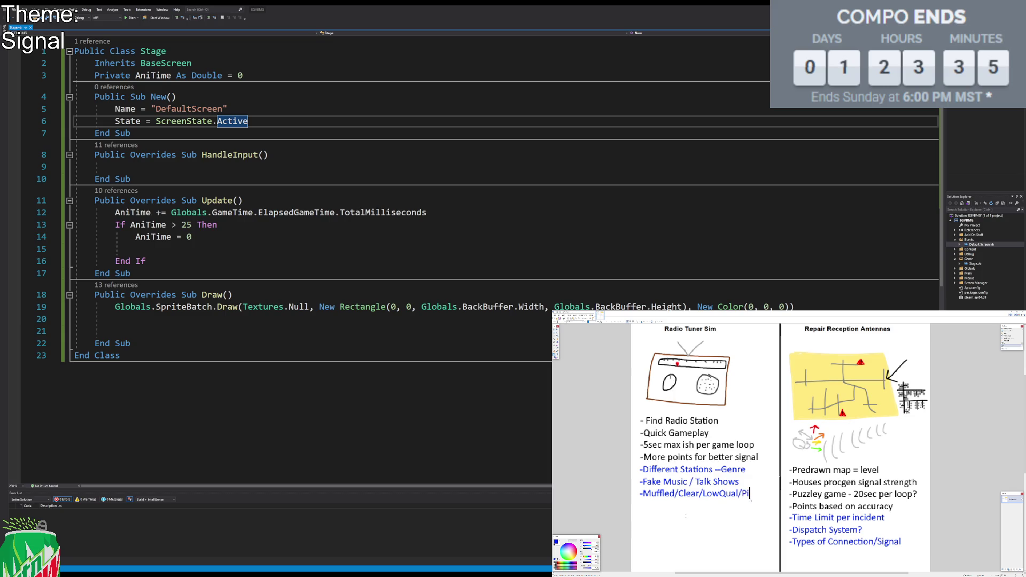
key(Return)
text(-)
click(555, 332)
drag(635, 463, 768, 507)
click(783, 515)
mouse_move(786, 555)
mouse_down()
mouse_move(787, 531)
mouse_move(885, 364)
mouse_move(929, 345)
mouse_up()
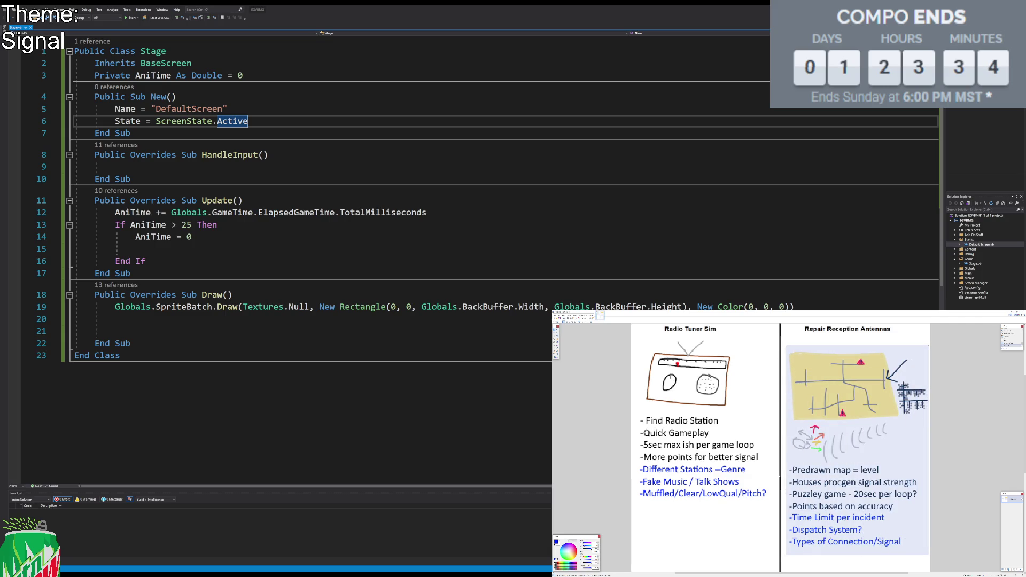
click(824, 340)
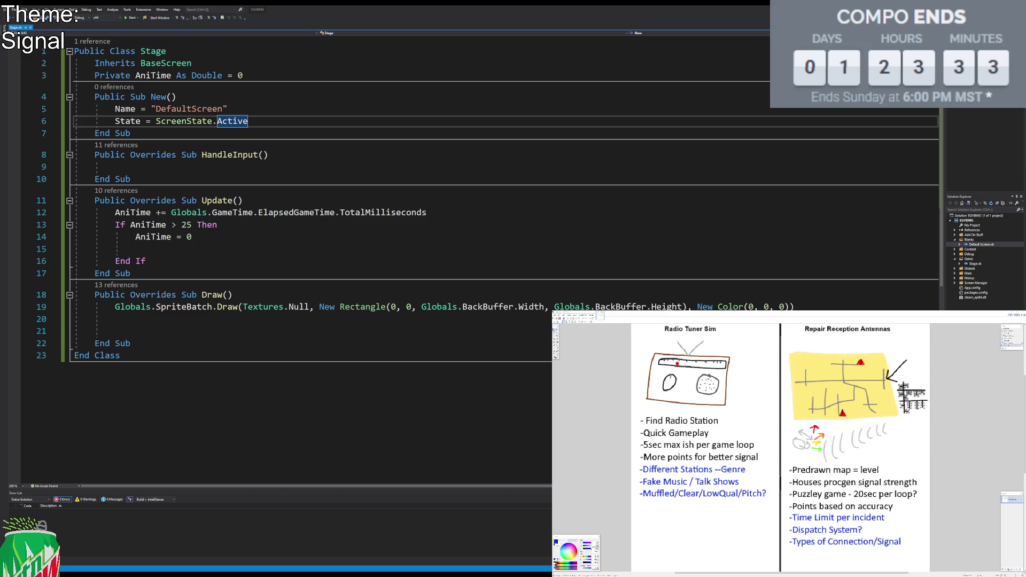
click(738, 412)
Step: Try rectangle selections over the map, the Dispatch System? line and the Radio Tuner Sim column
drag(795, 354, 896, 421)
click(850, 385)
drag(784, 525, 872, 540)
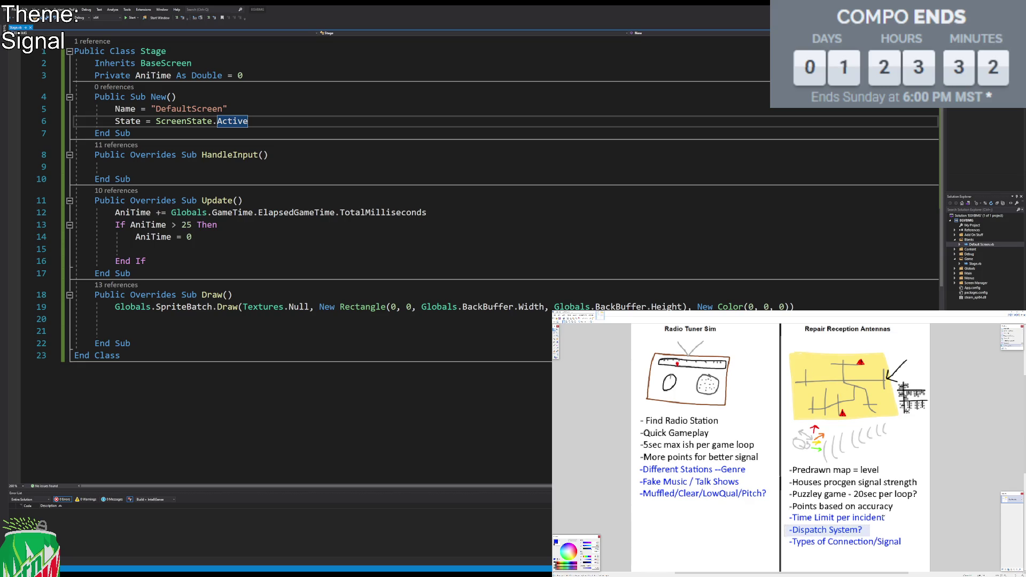
click(903, 445)
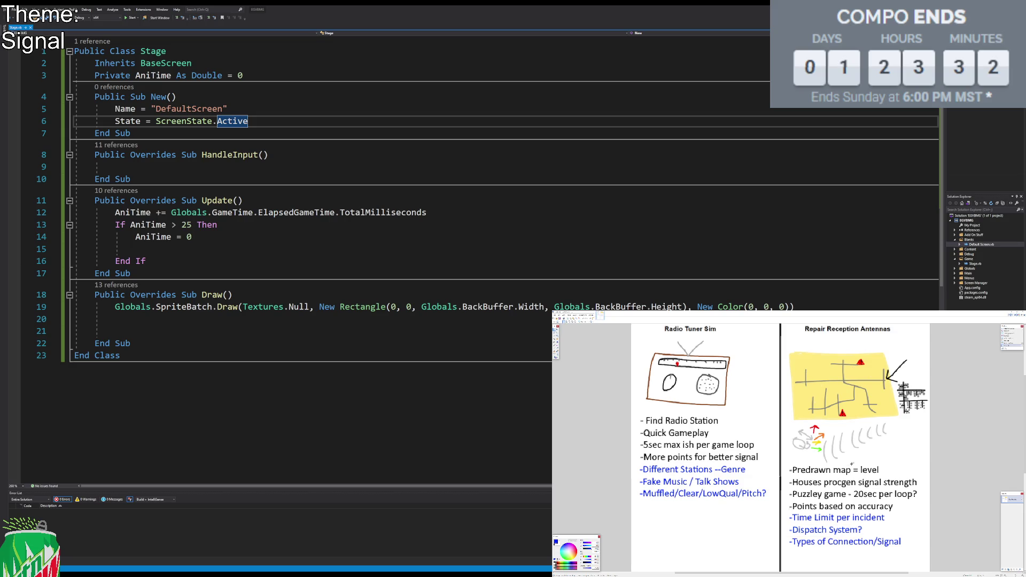
drag(789, 523, 868, 539)
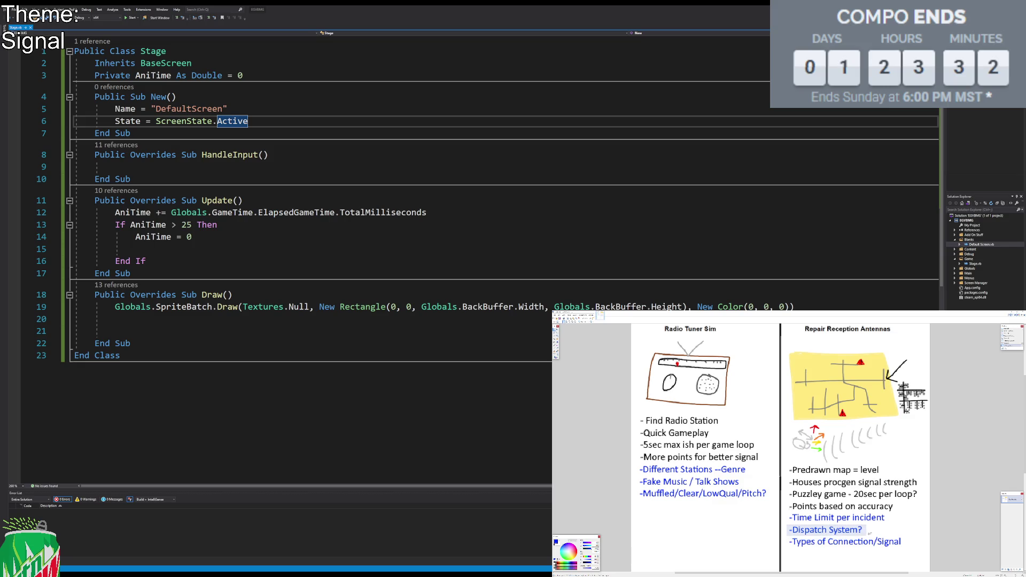
click(888, 529)
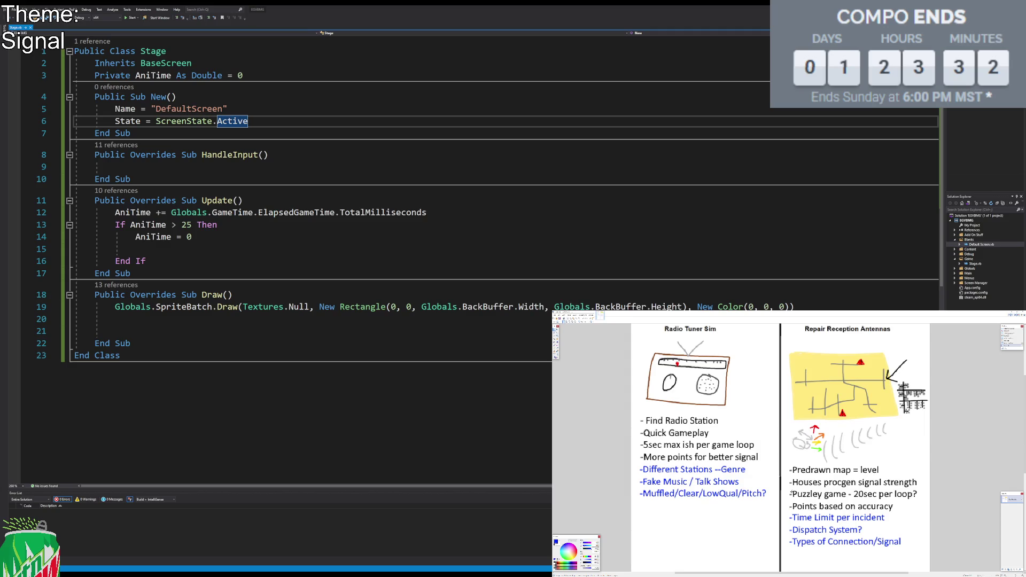
mouse_move(773, 514)
mouse_down()
mouse_move(683, 372)
mouse_move(631, 325)
mouse_up()
click(755, 391)
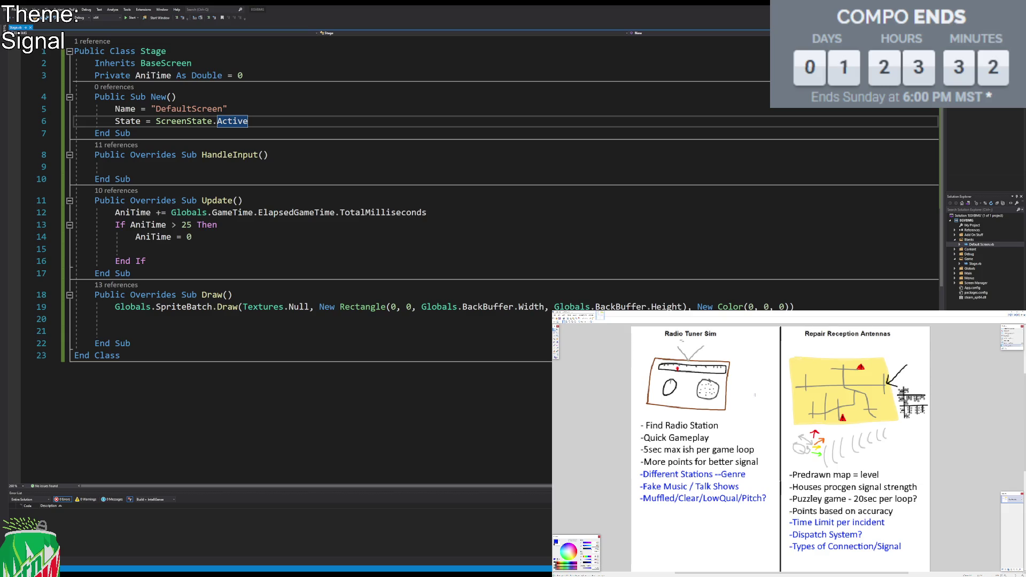
drag(630, 325, 775, 511)
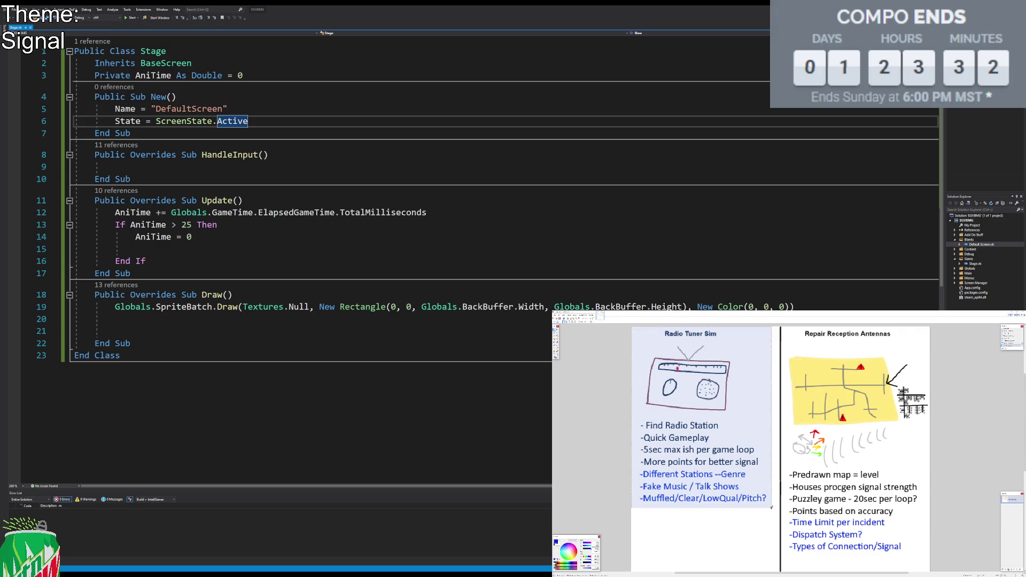
click(776, 500)
Step: Select the upper part of both the Radio Tuner Sim and Repair Reception Antennas columns
scroll(777, 500, down, 3)
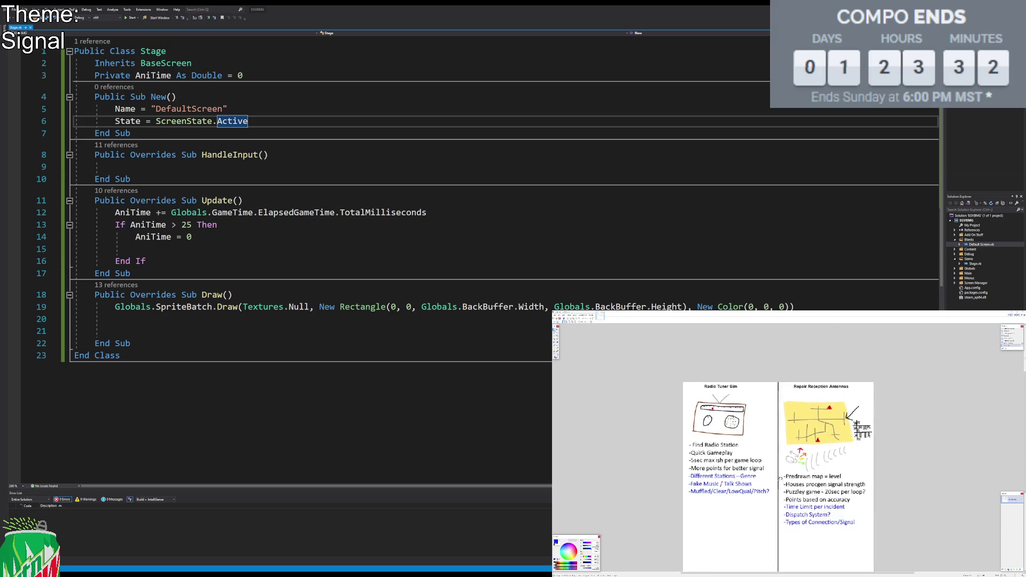
drag(665, 451, 698, 472)
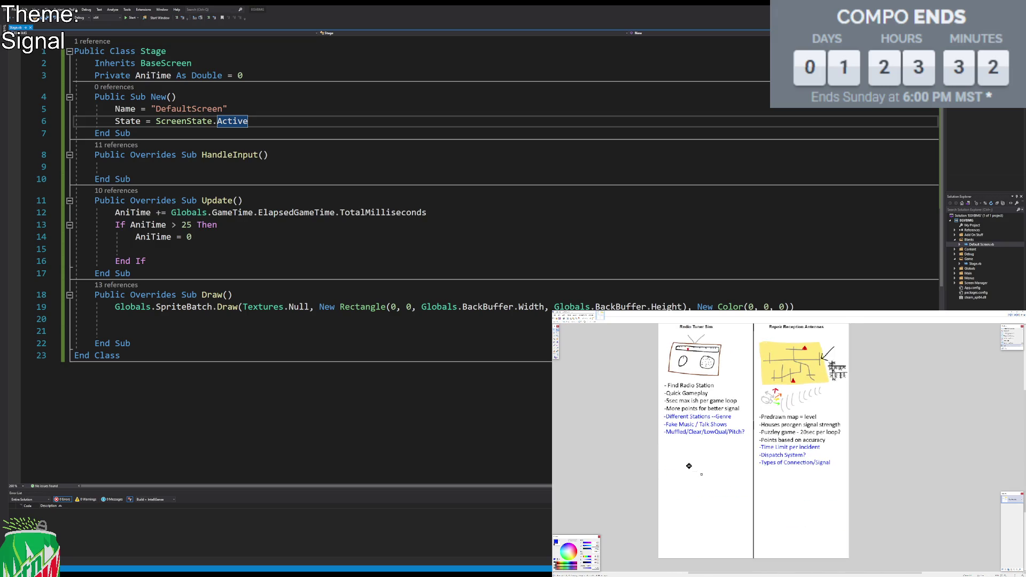
scroll(778, 386, up, 1)
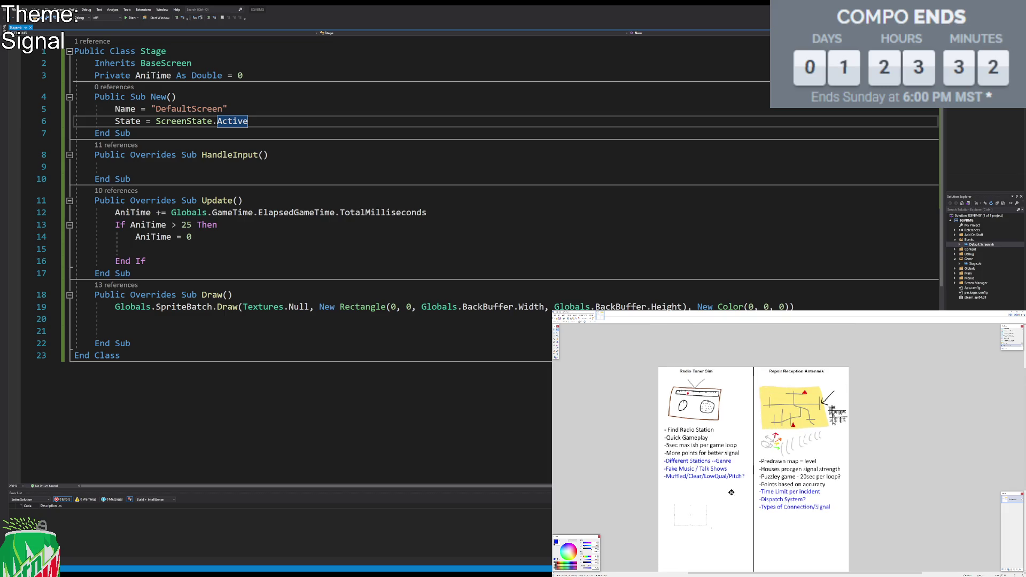
drag(853, 374, 611, 509)
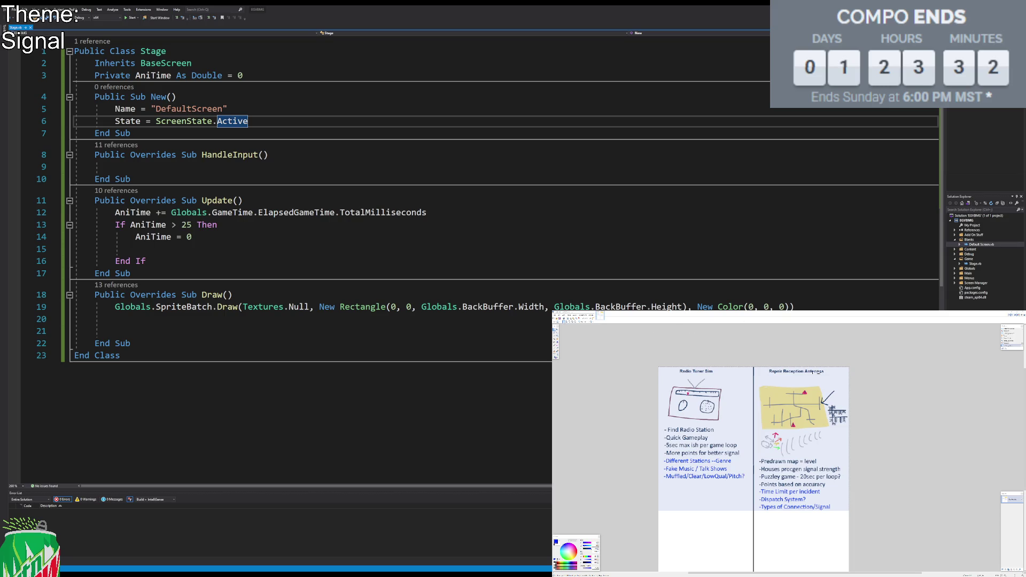
Step: Select and remove the Repair Reception Antennas notes
click(696, 454)
scroll(770, 464, down, 3)
mouse_move(684, 464)
mouse_down()
mouse_move(725, 508)
mouse_move(800, 398)
mouse_move(783, 361)
mouse_up()
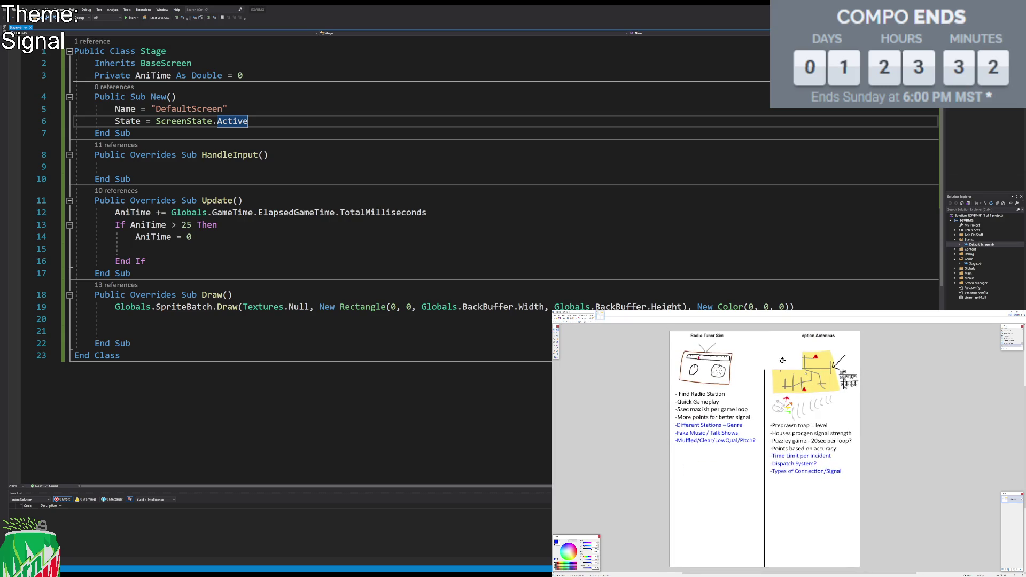
key(ctrl+z)
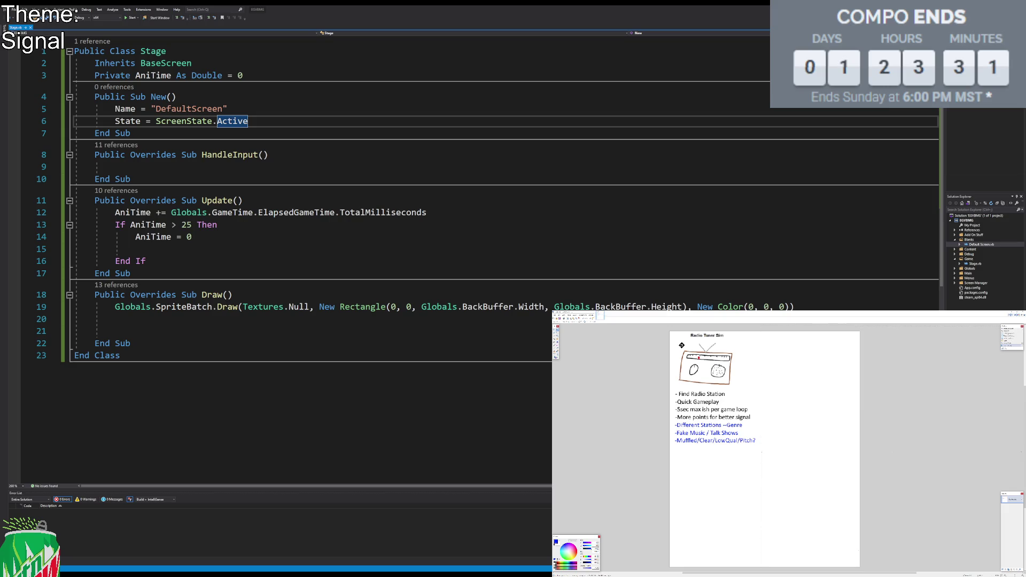
Step: Enlarge the canvas through the Canvas Size dialog
scroll(609, 350, down, 1)
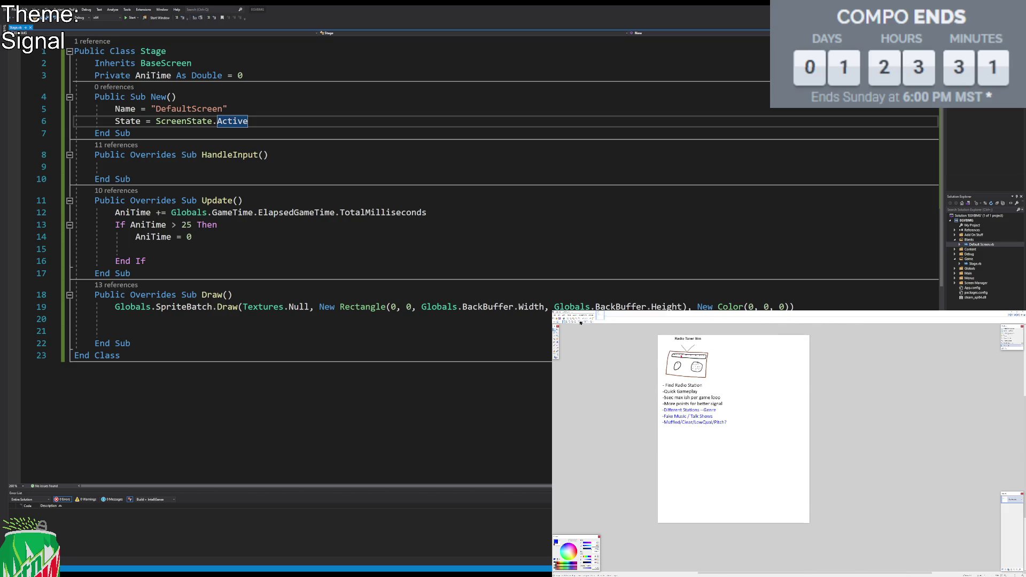
click(569, 315)
click(577, 327)
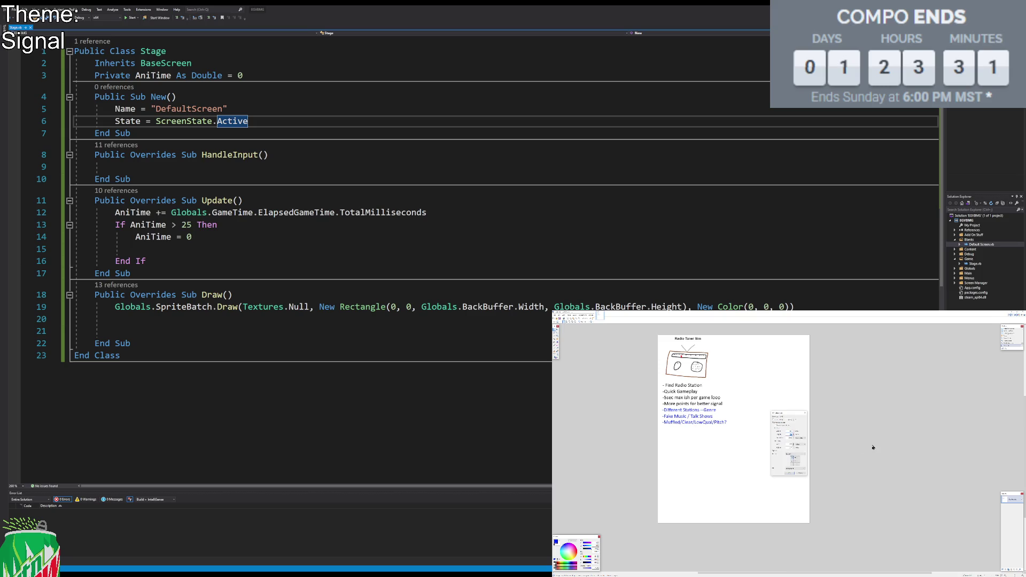
key(Return)
Step: Fill the new transparent canvas area with white using the Paint Bucket
click(557, 343)
click(839, 397)
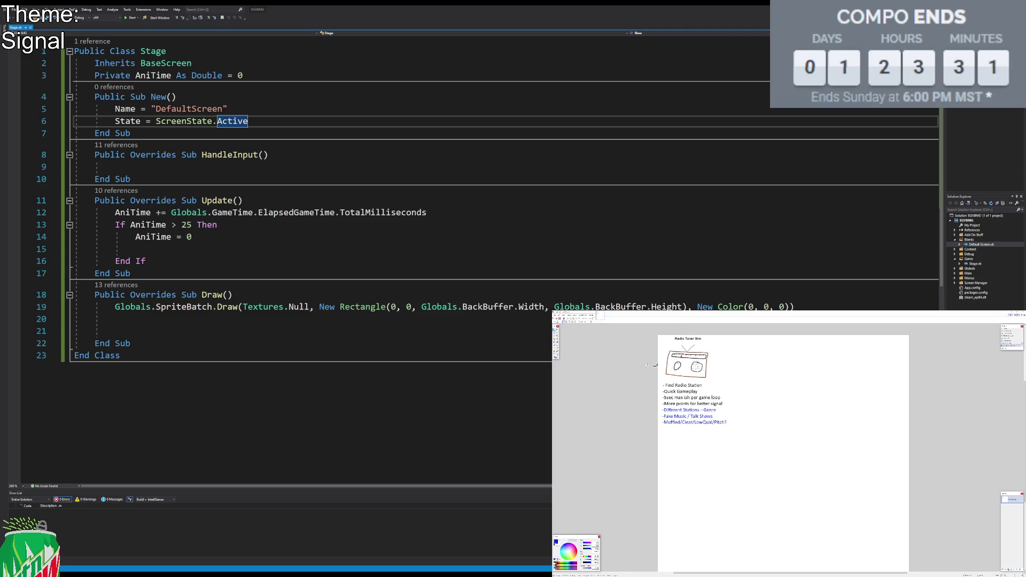
scroll(801, 396, down, 2)
scroll(760, 395, up, 2)
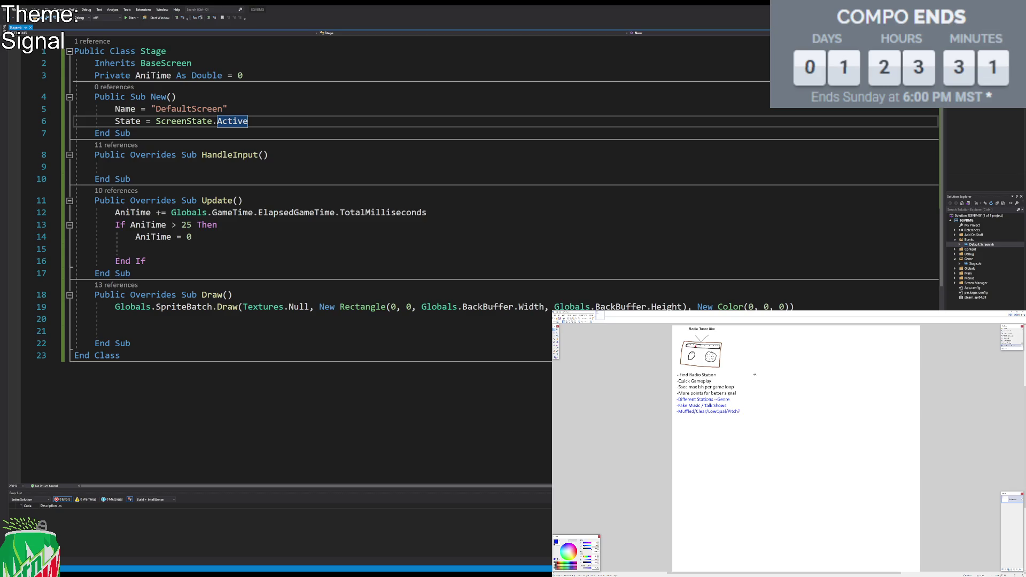
scroll(775, 412, up, 3)
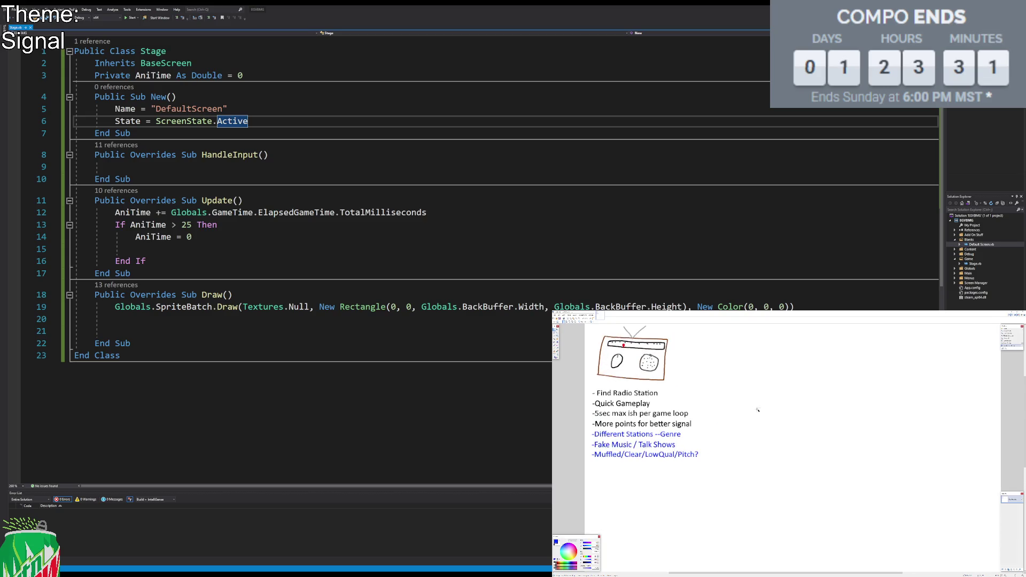
scroll(735, 420, up, 3)
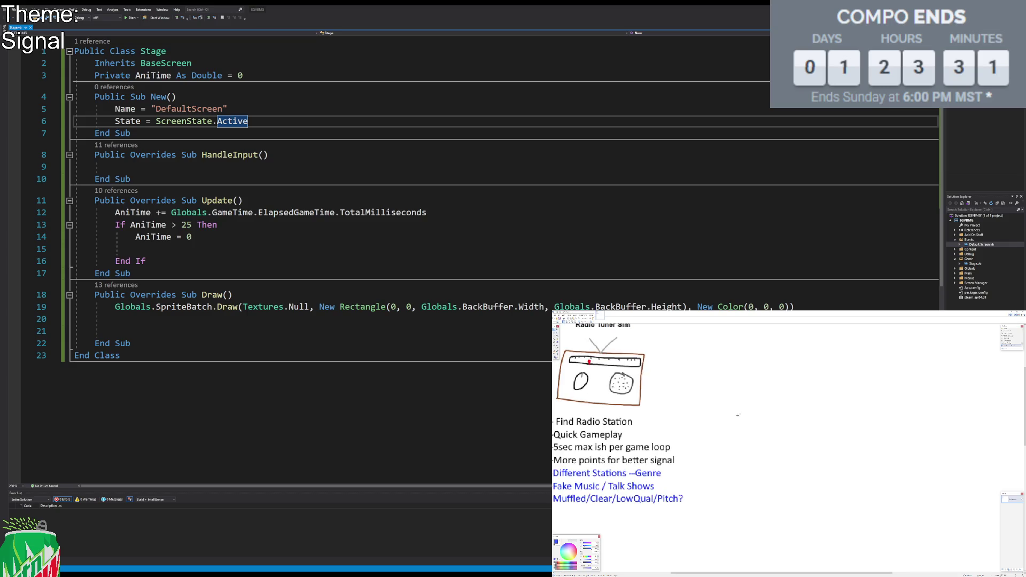
scroll(754, 427, up, 2)
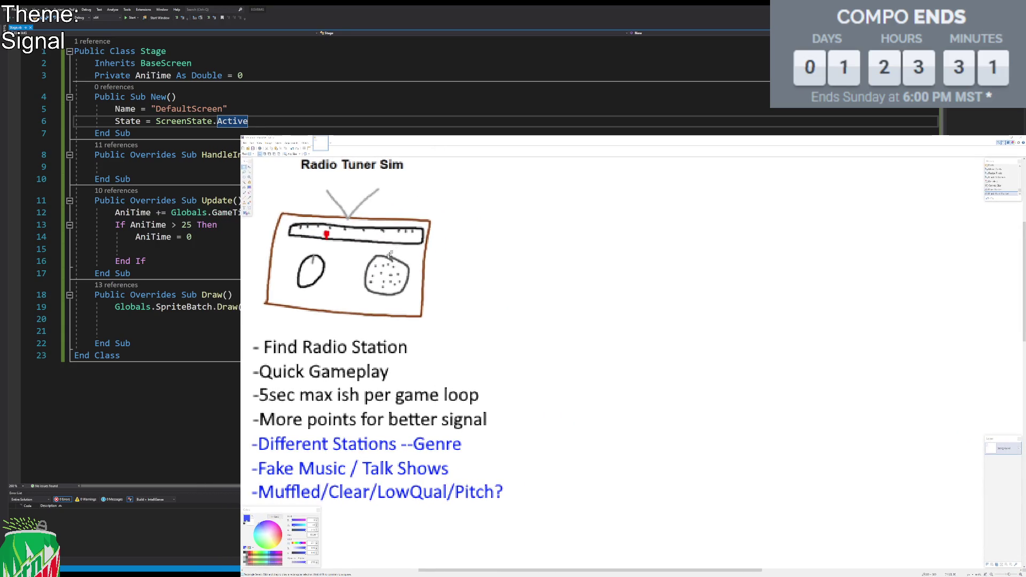
Step: Draw a black vertical line at the thinnest brush width to the right of the notes
click(500, 236)
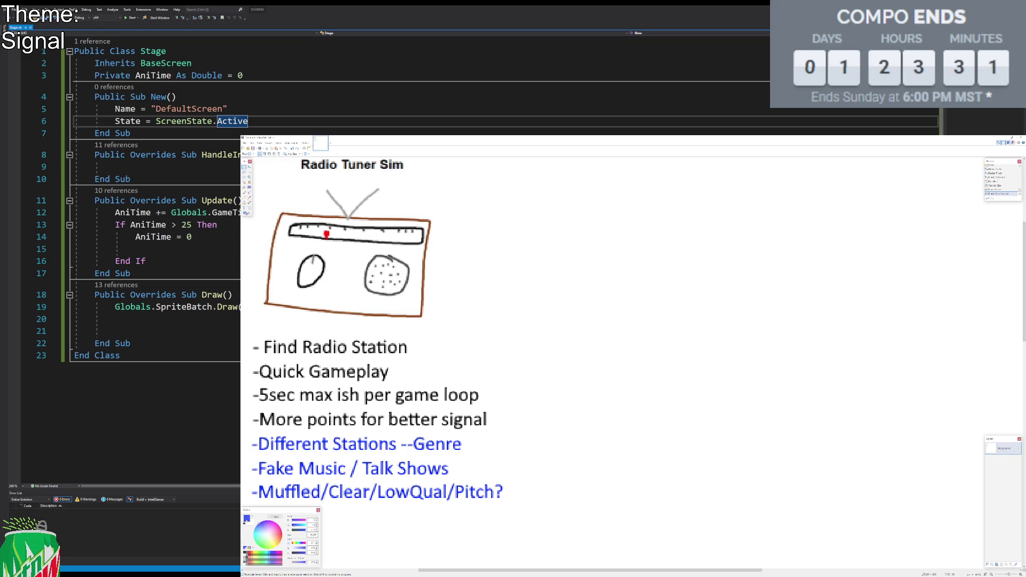
click(244, 193)
click(245, 554)
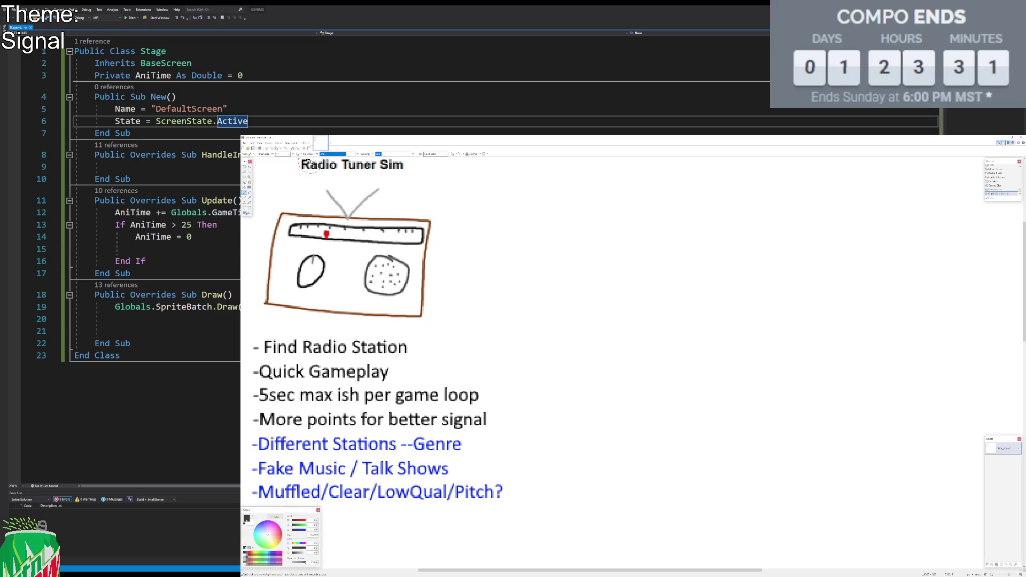
click(289, 154)
click(283, 166)
click(250, 208)
drag(540, 516, 544, 176)
key(Return)
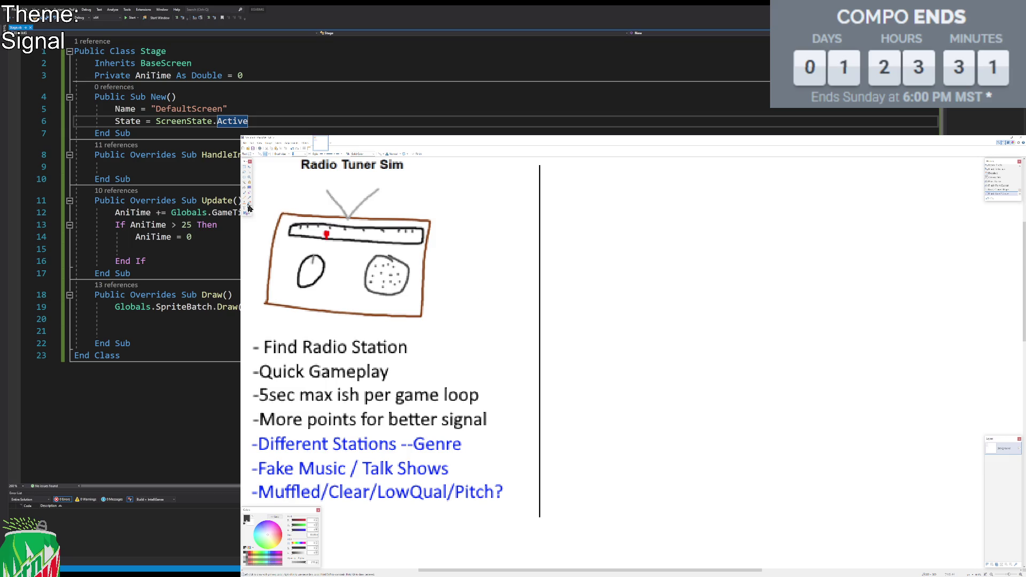
click(248, 207)
Step: Start a heading right of the divider, typing 'Station:'
click(579, 193)
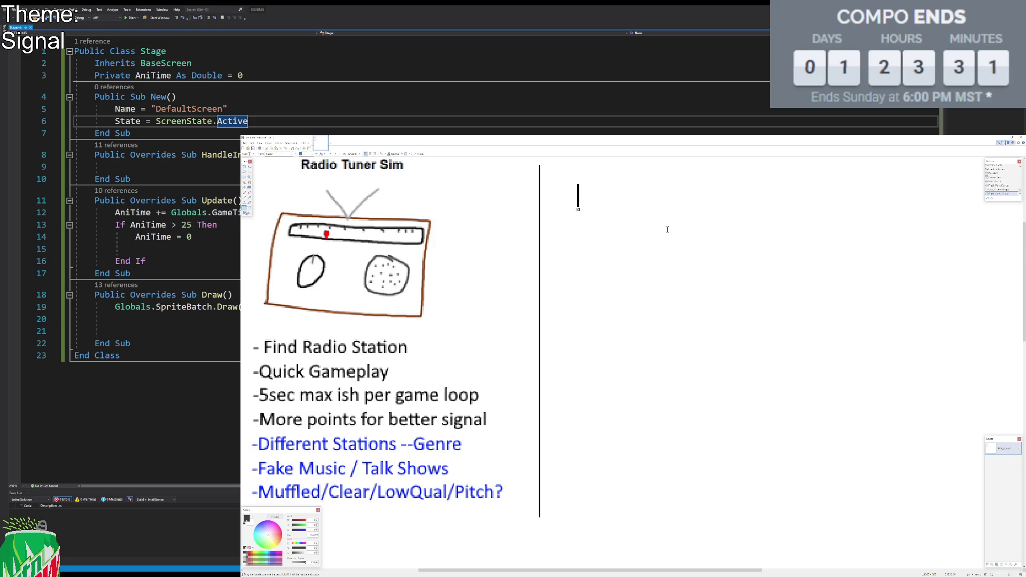
text(-)
key(BackSpace)
text(Radi)
key(BackSpace)
key(BackSpace)
key(BackSpace)
key(BackSpace)
text(StationsL)
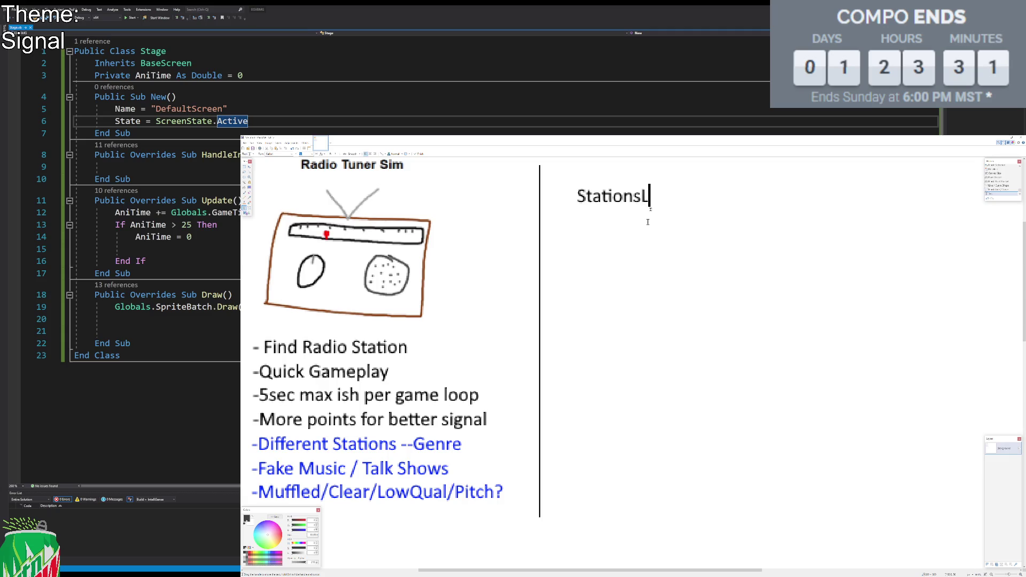
key(BackSpace)
text(:)
scroll(677, 212, up, 1)
mouse_move(647, 234)
mouse_down()
mouse_move(615, 206)
mouse_move(582, 198)
mouse_up()
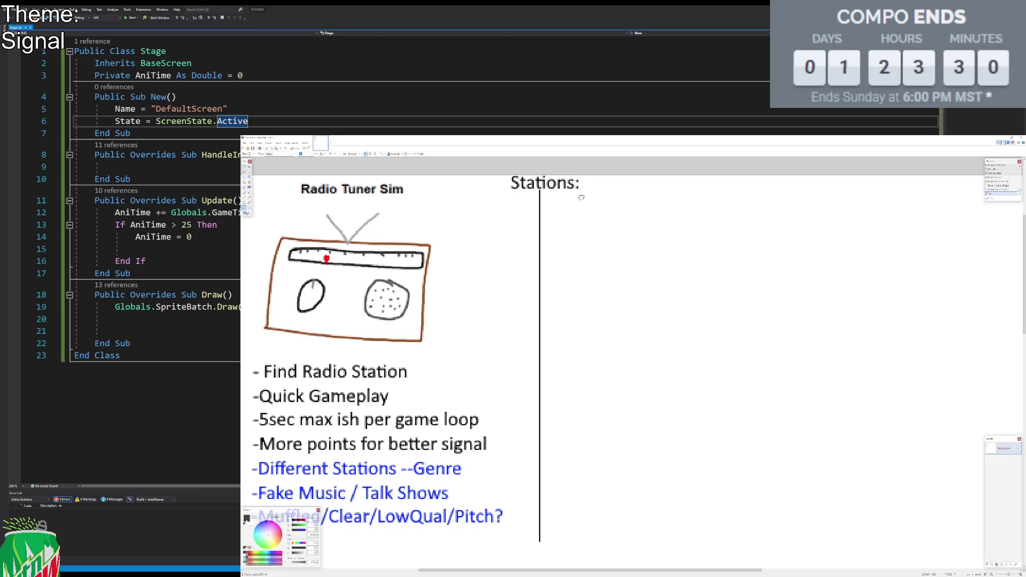
scroll(639, 282, down, 1)
scroll(639, 282, left, 1)
scroll(639, 281, down, 1)
scroll(639, 281, right, 1)
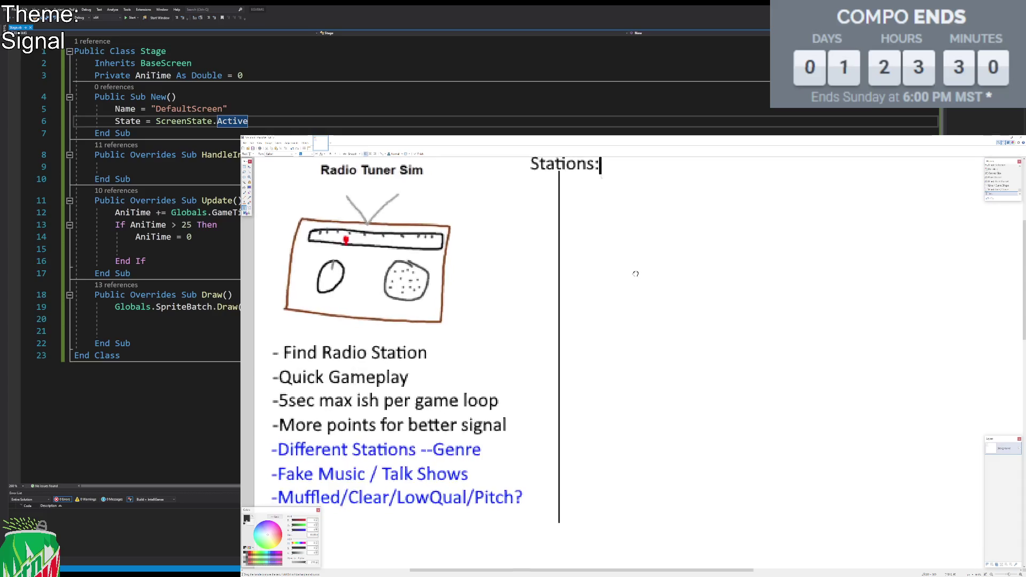
Step: Replace it with the heading 'Freqs' and position it beside the divider line
key(BackSpace)
key(BackSpace)
key(BackSpace)
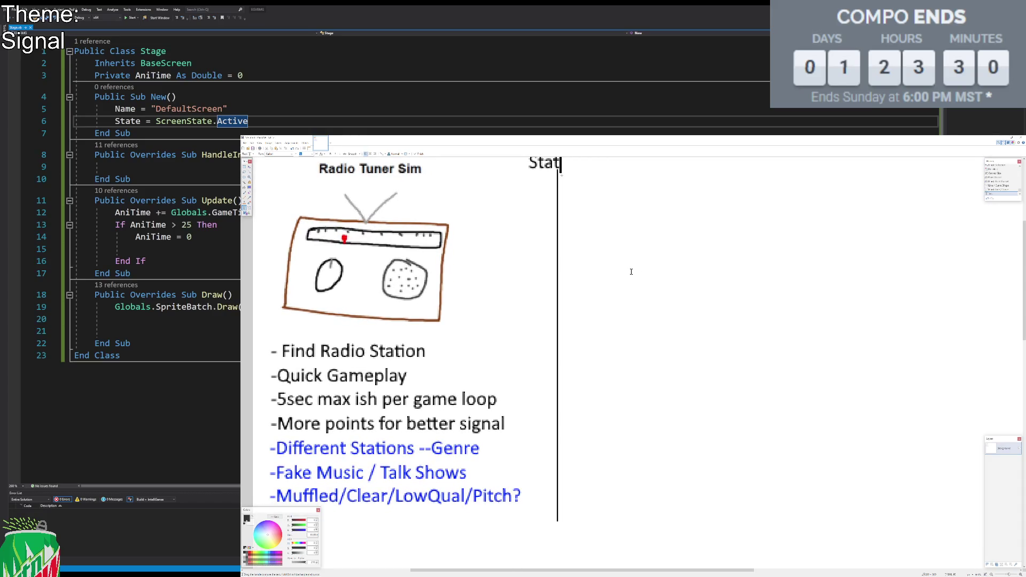
text(Freq)
mouse_move(566, 175)
mouse_down()
mouse_move(554, 177)
mouse_move(587, 177)
mouse_move(576, 176)
mouse_up()
scroll(597, 200, up, 1)
scroll(598, 200, down, 1)
mouse_move(603, 213)
mouse_down()
mouse_move(638, 229)
mouse_move(608, 210)
mouse_move(775, 235)
mouse_up()
text(s)
click(245, 167)
Step: Select the Radio Tuner Sim sketch and notes and nudge them upward
mouse_move(414, 185)
mouse_down()
mouse_move(582, 328)
mouse_move(695, 561)
mouse_move(695, 508)
mouse_up()
scroll(715, 508, up, 5)
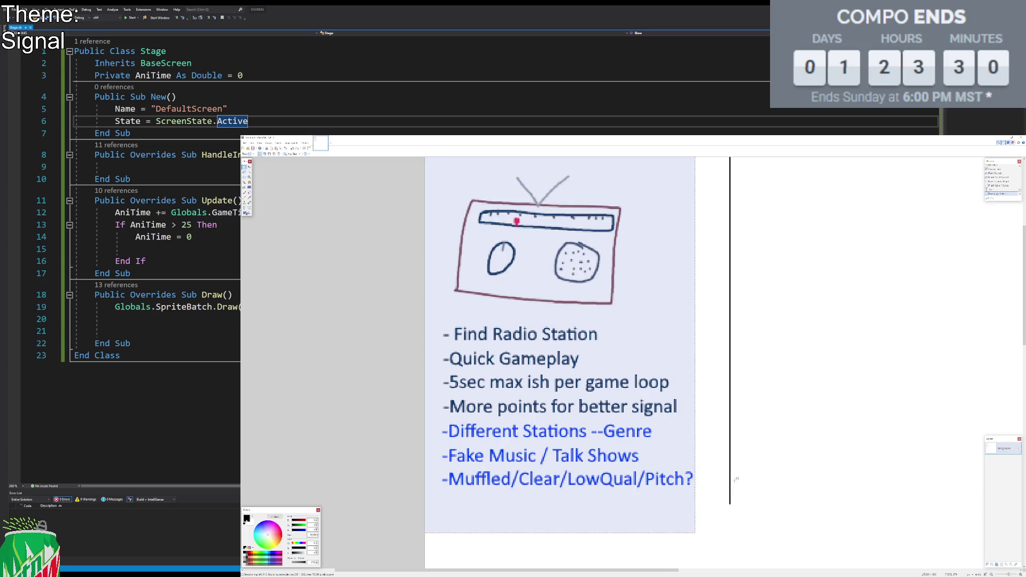
key(Up)
key(Up)
key(Up)
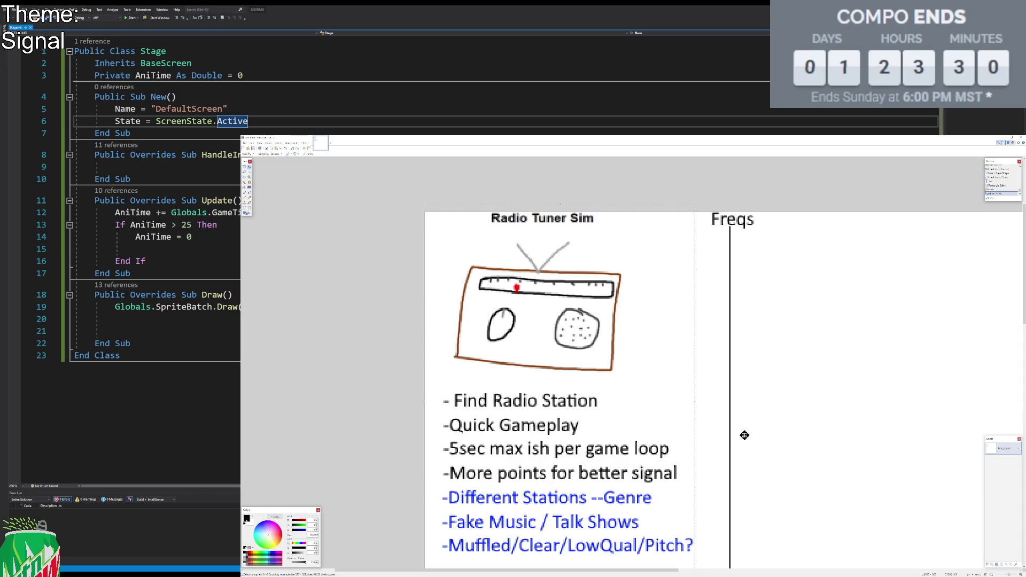
key(s)
scroll(828, 429, up, 1)
mouse_move(827, 429)
mouse_down()
mouse_move(727, 360)
mouse_move(645, 352)
mouse_up()
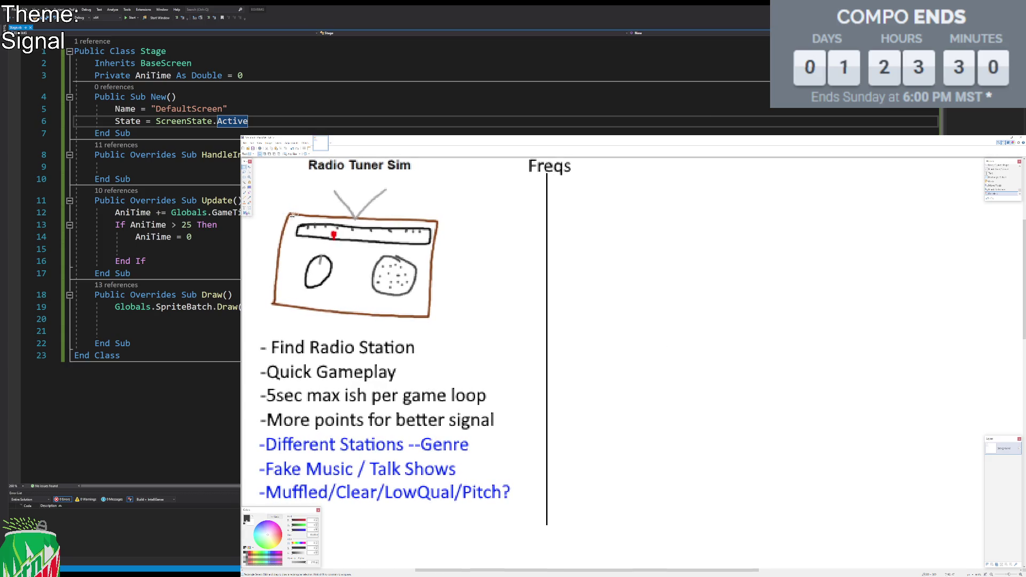
click(245, 206)
Step: Begin a new text line with a dash just below the Freqs heading
click(512, 192)
text(-)
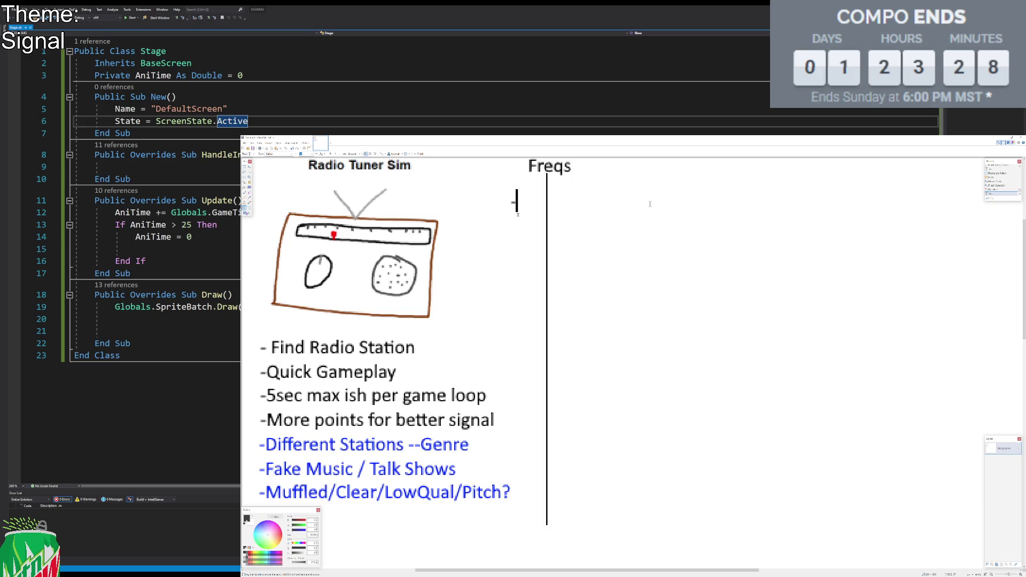
Step: Replace the dash with a trial list of -80, 90 and 100 on separate lines
key(BackSpace)
text(-80)
key(Return)
text(90)
key(Return)
text(100)
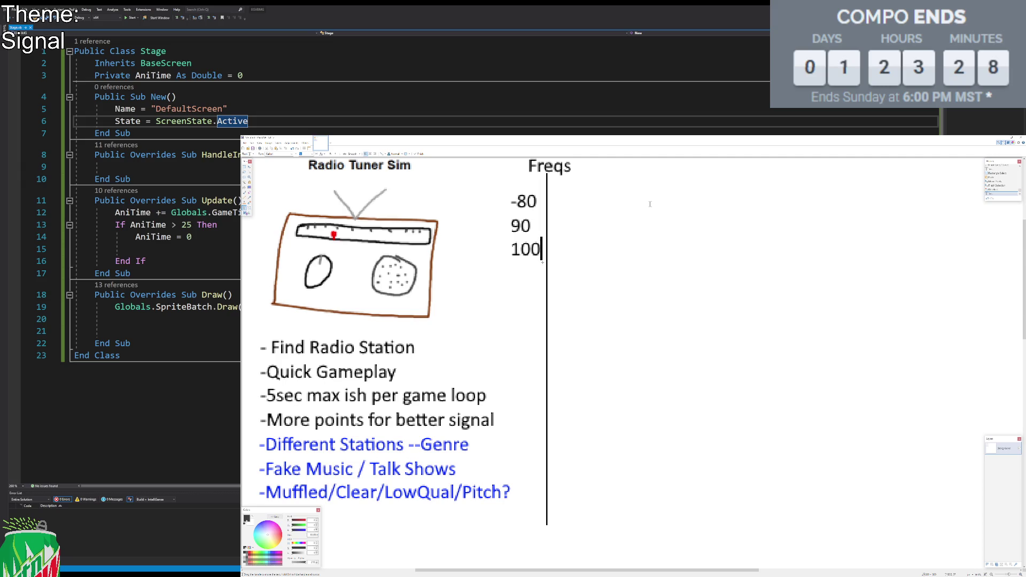
Step: Delete the 100, 90 and -80 entries, leaving the area under Freqs blank
key(BackSpace)
key(BackSpace)
key(BackSpace)
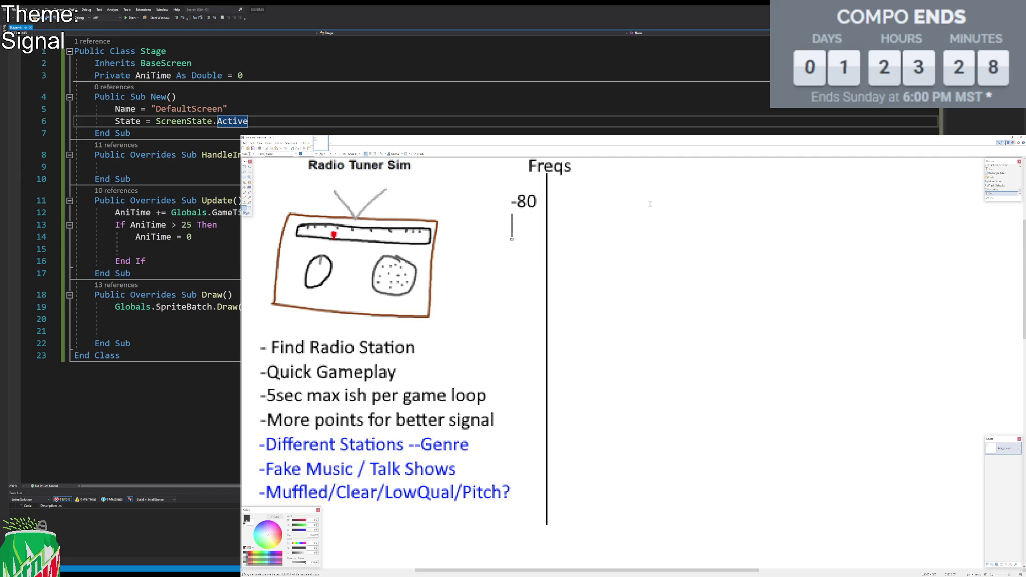
key(BackSpace)
key(BackSpace)
key(BackSpace)
click(247, 171)
click(245, 207)
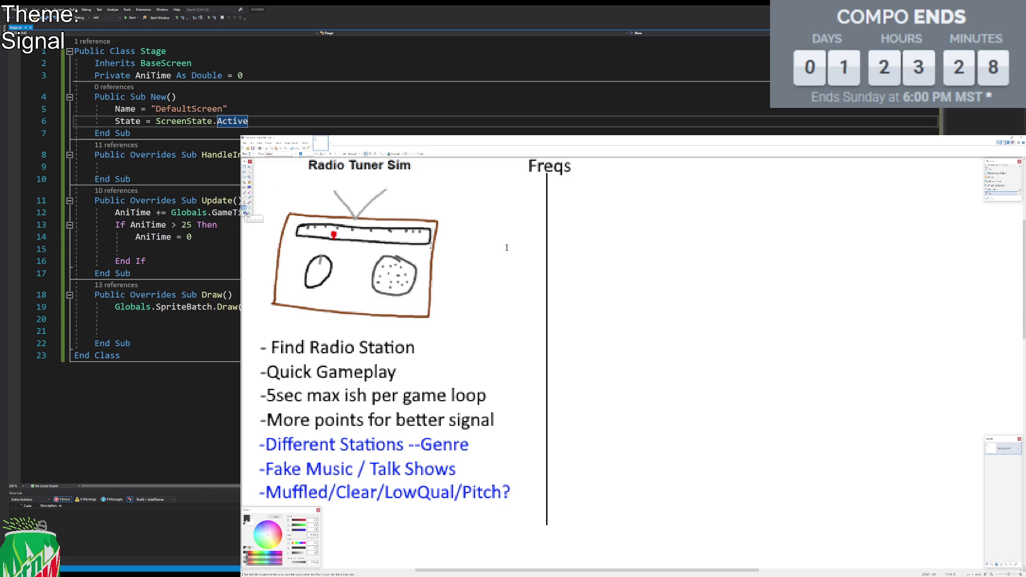
Step: Type a draft frequency column right of the Freqs divider: -80, -83, -87, -90, -93, -97, -100, -105
click(556, 184)
text(-)
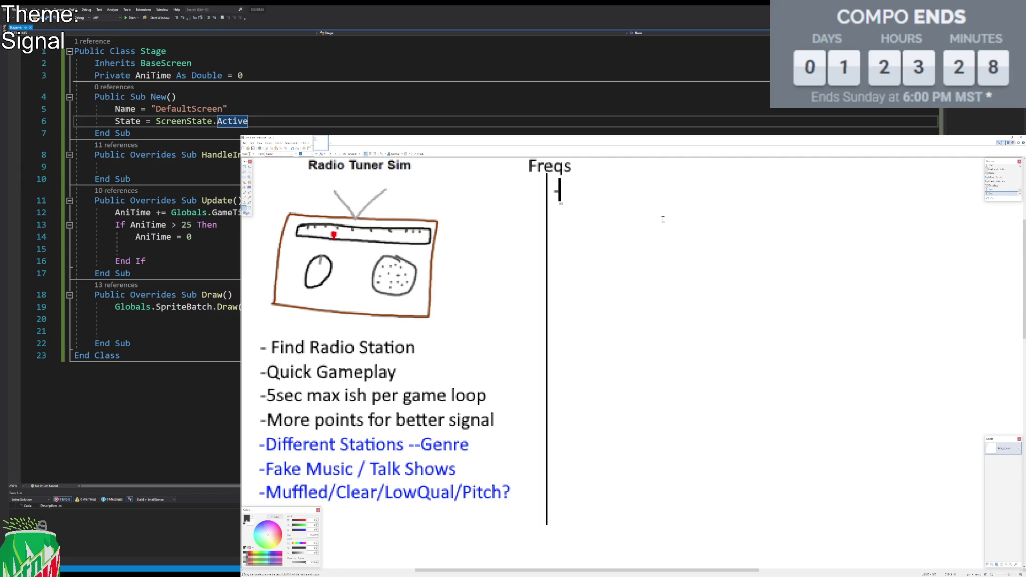
text(80)
key(Return)
text(-90)
key(Return)
text(-100)
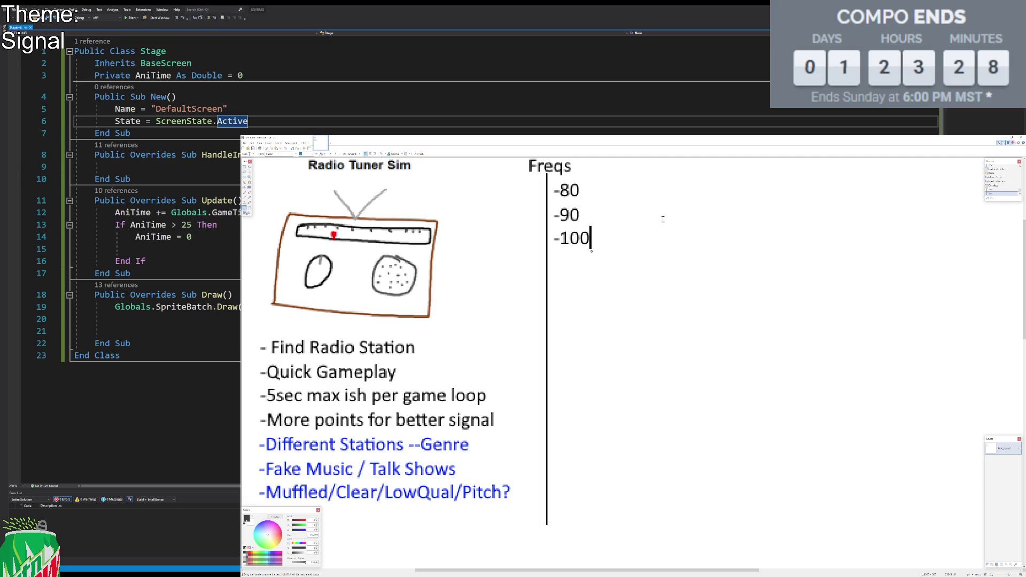
key(Return)
text(-105)
key(Up)
key(Return)
text(-95)
key(Up)
key(Up)
key(Return)
text(-)
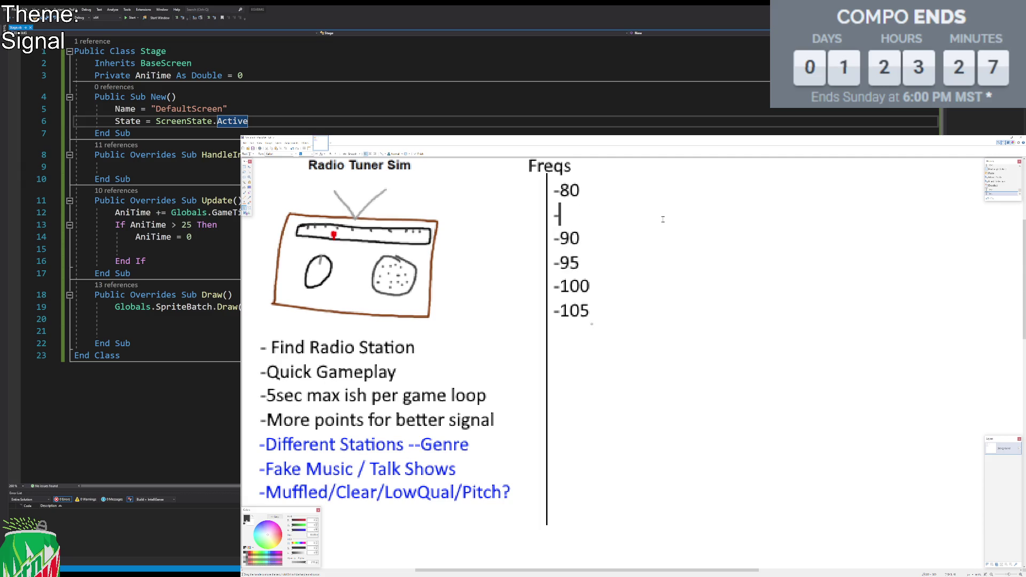
text(85)
key(BackSpace)
text(3)
key(Return)
text(-)
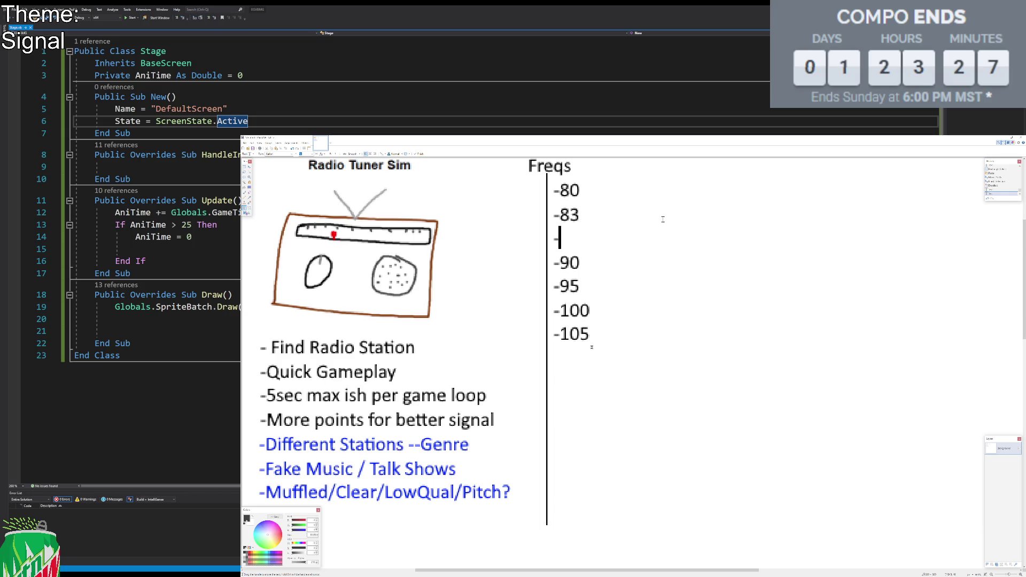
text(87)
key(Down)
key(Return)
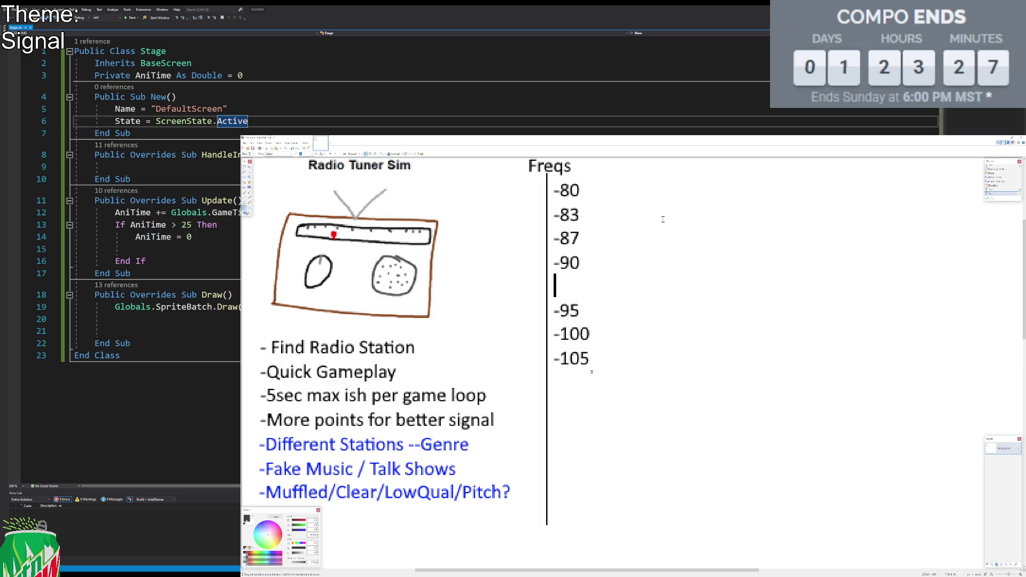
text(9)
text(3)
key(Home)
text(-)
key(End)
key(BackSpace)
text(7)
key(Down)
key(Down)
Step: Correct the entries to -88, -91, -93, -95, -98, -101, -103 and -105
key(Up)
key(Up)
key(Up)
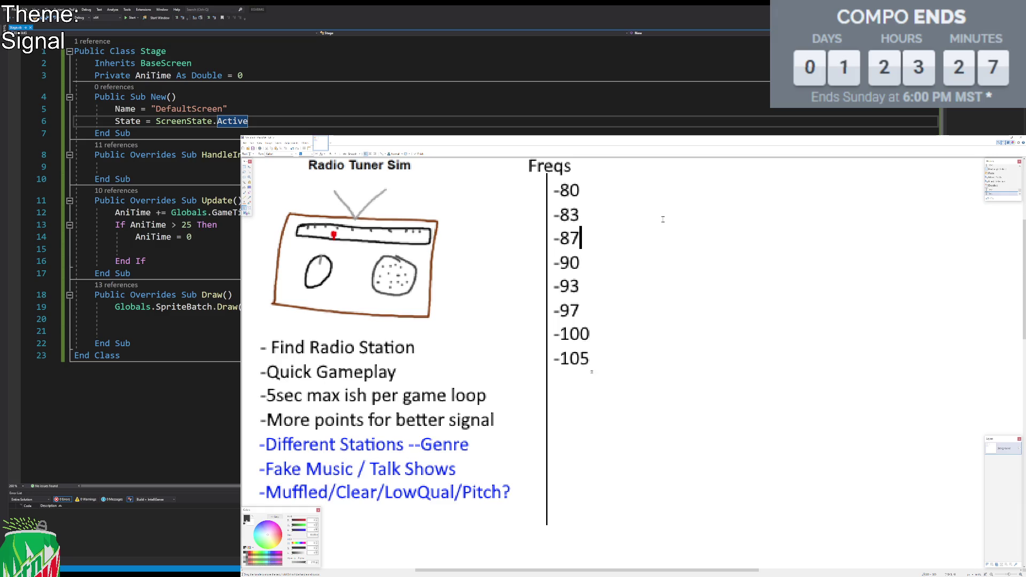
key(BackSpace)
text(1)
key(BackSpace)
text(8)
key(Down)
key(BackSpace)
key(BackSpace)
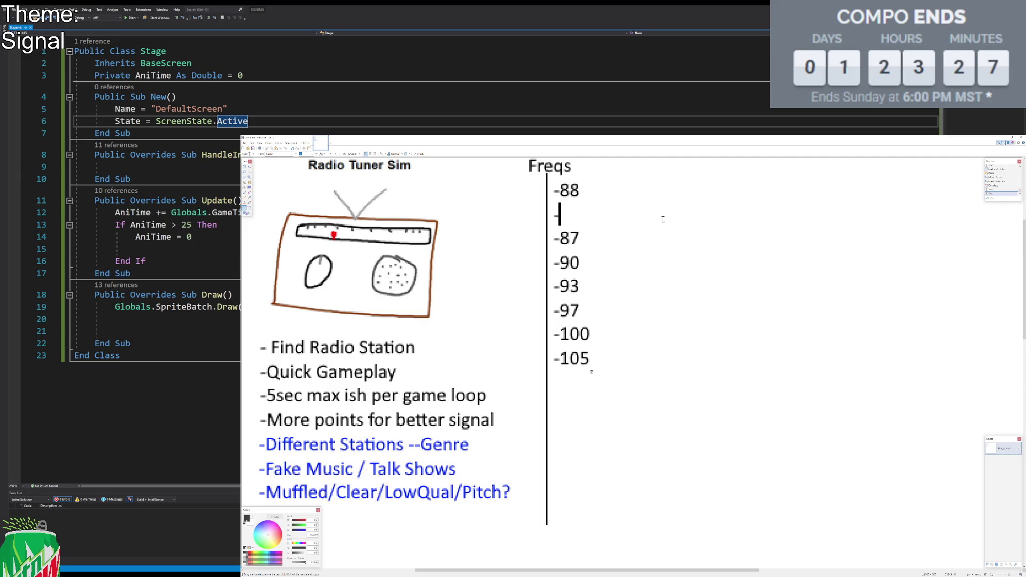
text(91)
key(Down)
key(BackSpace)
key(BackSpace)
text(93)
key(Down)
key(BackSpace)
key(BackSpace)
text(95)
key(Down)
key(BackSpace)
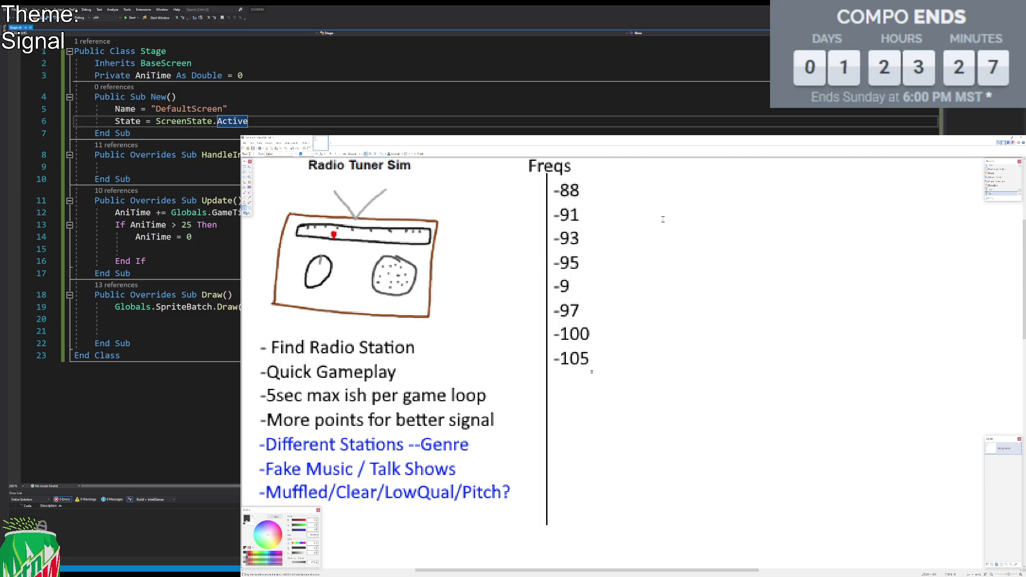
text(8)
key(BackSpace)
key(BackSpace)
text(1001)
key(BackSpace)
key(BackSpace)
text(1)
key(Down)
key(BackSpace)
text(3)
key(Down)
Step: Add an 'FM:' heading above the list and position it just under Freqs
drag(592, 372, 588, 398)
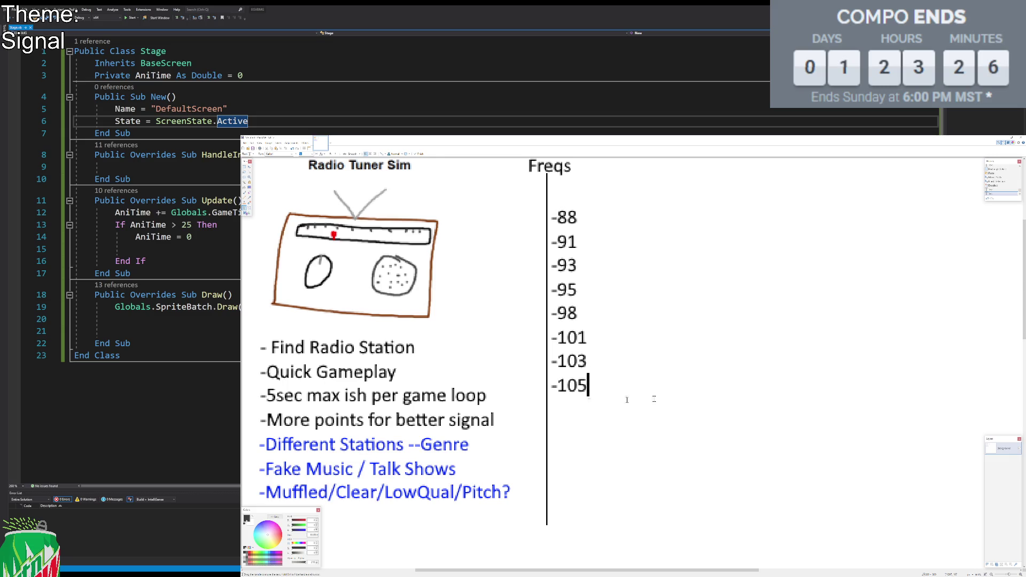
key(Up)
key(Up)
key(Up)
key(Home)
key(Return)
text(FM:)
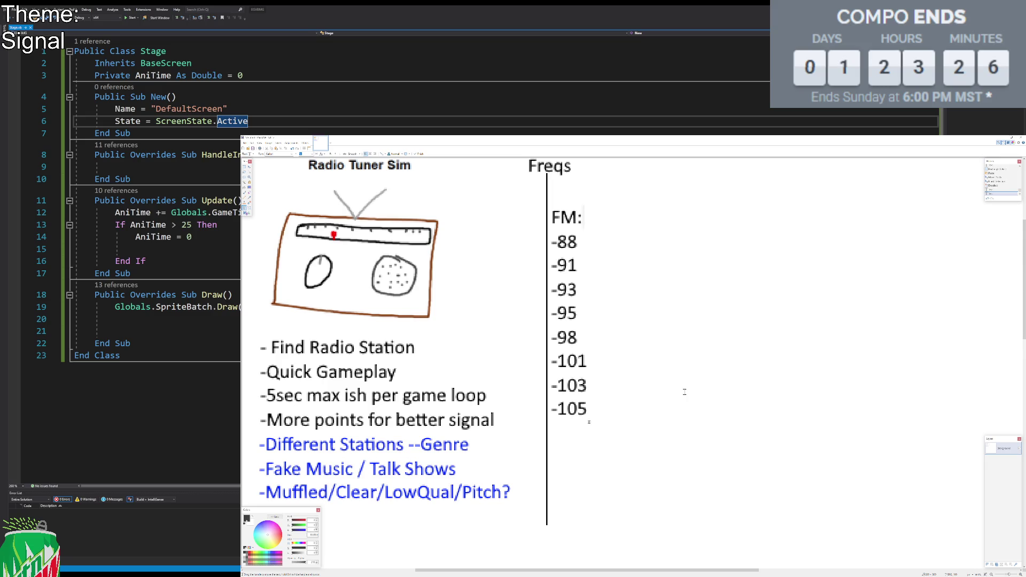
drag(589, 422, 590, 405)
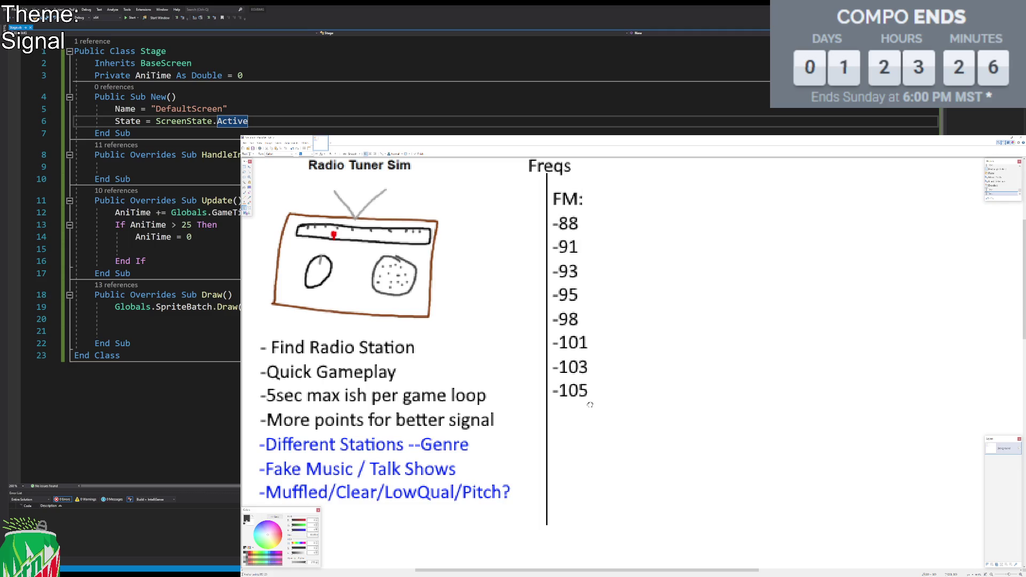
Step: Start an 'AM:' column of dash lines right of FM:, with -530 first and -1710 last
click(741, 298)
click(636, 211)
click(660, 214)
text(AM:)
key(Return)
text(- - - - - - - - - )
text(- - - )
text(-)
key(Up)
key(Up)
key(Up)
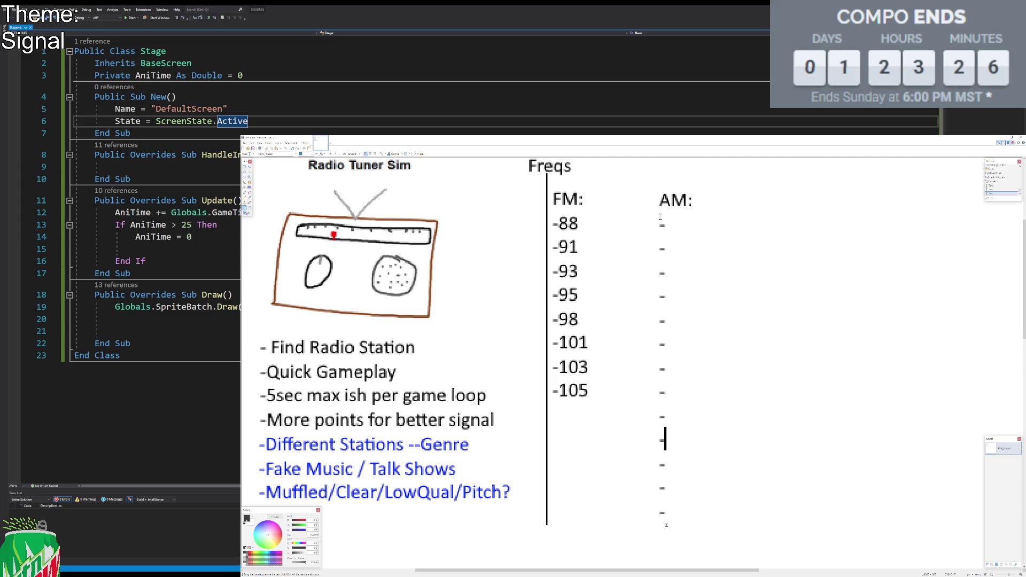
key(Up)
key(Up)
text(530)
key(Down)
key(Down)
key(Down)
text(17110)
key(BackSpace)
key(BackSpace)
text(0)
key(Up)
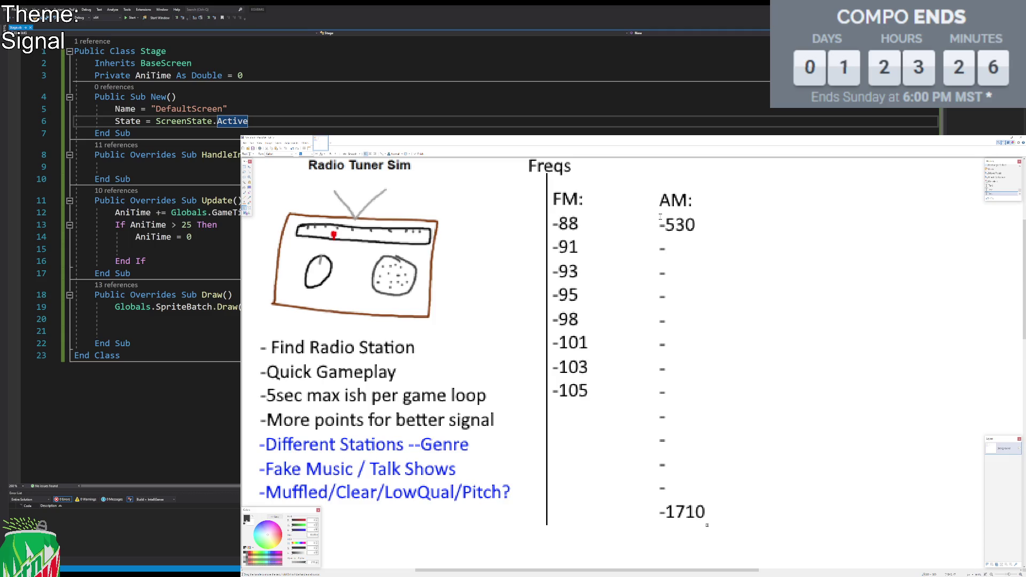
key(Up)
key(Up)
key(Up)
Step: Fill the middle dash lines with 'go in my car and look for numbers that I can use', then shift the column left
text(go)
key(Down)
text(in)
key(Down)
text(my)
key(Down)
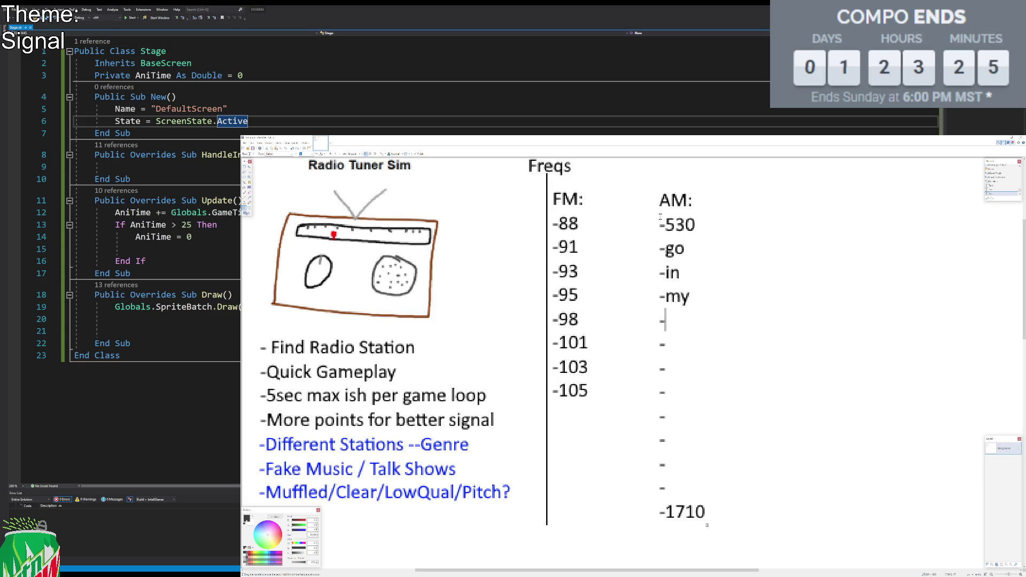
text(car)
key(Down)
text(and)
key(Down)
text(Iook)
key(Down)
text(for)
key(Down)
text(numbers)
key(Down)
text(th)
key(BackSpace)
text(at)
key(Down)
text(I)
key(Down)
text(canuse)
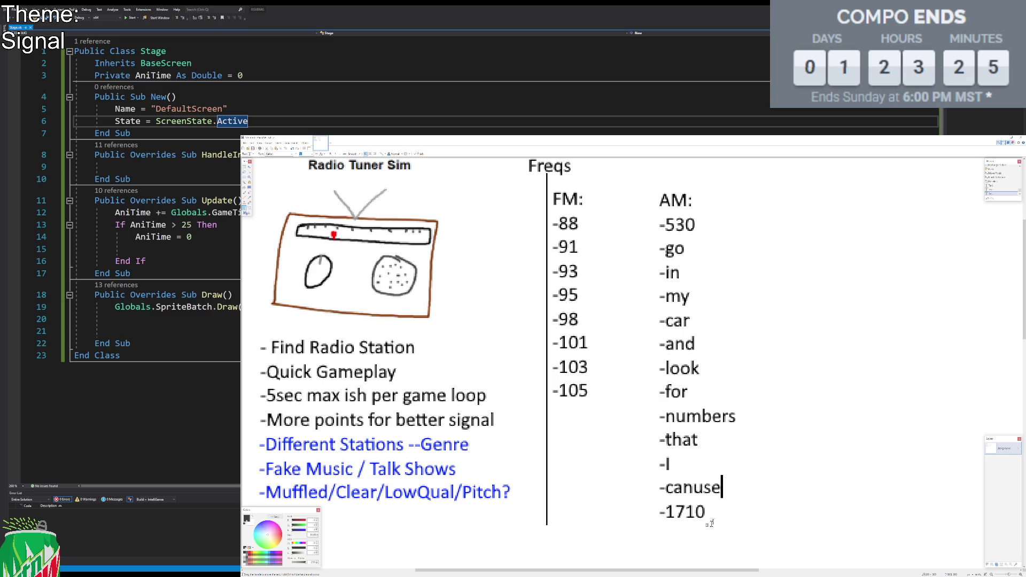
drag(708, 527, 668, 526)
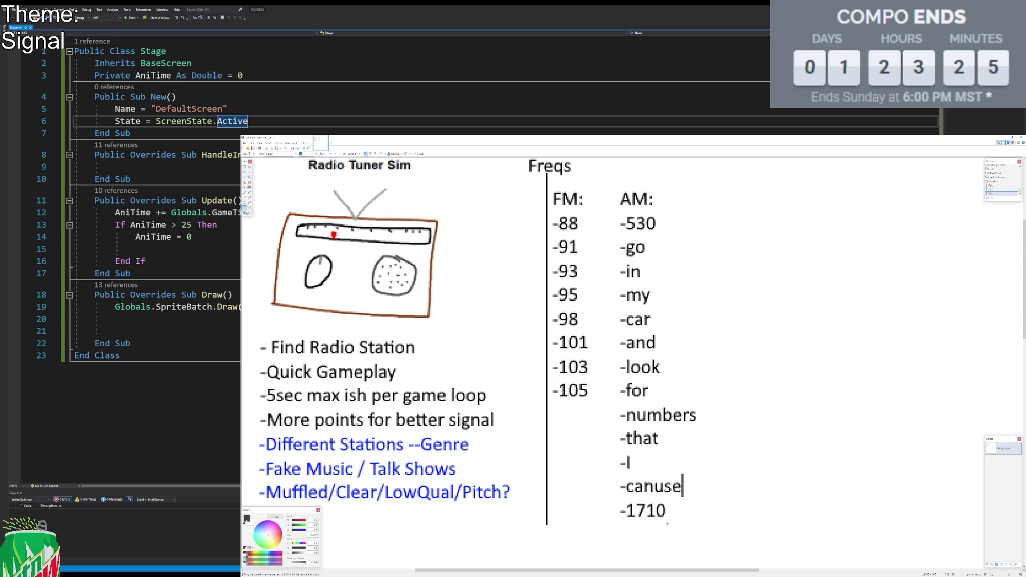
Step: Select the AM column and move it further right of the FM list, then deselect
click(245, 169)
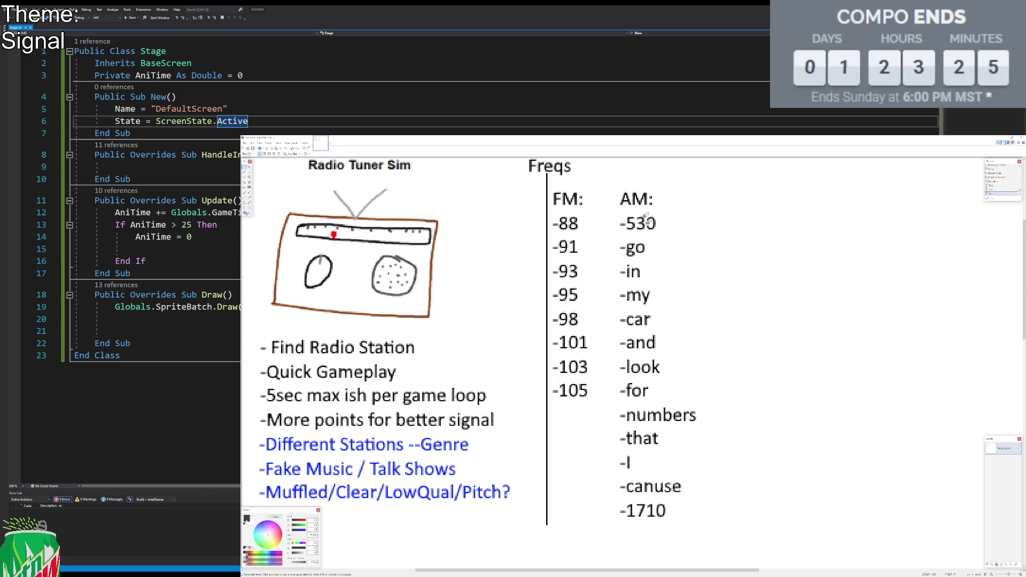
scroll(594, 264, down, 3)
mouse_move(715, 214)
mouse_down()
mouse_move(615, 424)
mouse_move(593, 438)
mouse_up()
key(m)
drag(641, 380, 656, 370)
key(s)
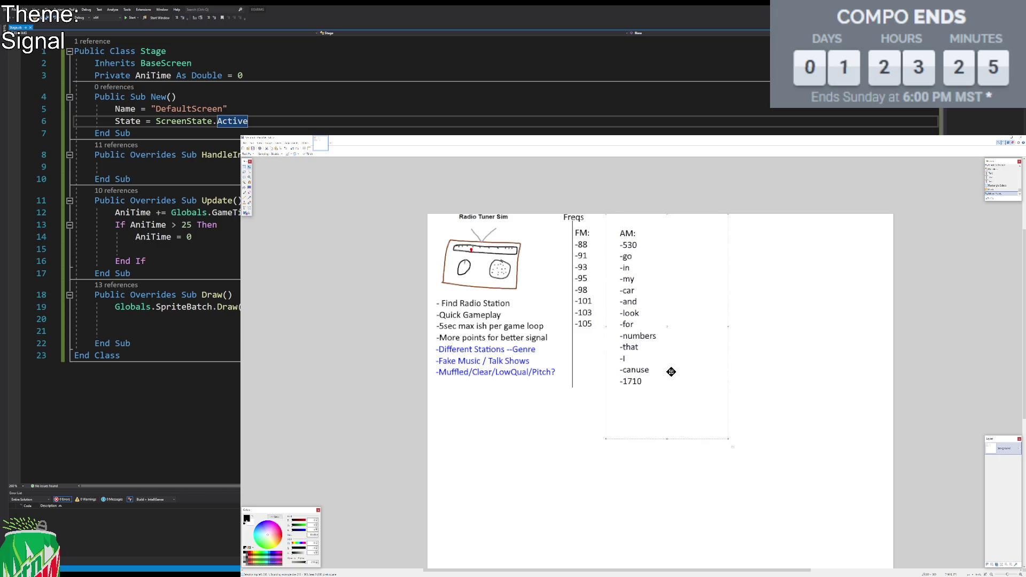
click(693, 324)
drag(754, 213, 592, 437)
key(m)
mouse_move(653, 376)
mouse_down()
mouse_move(668, 359)
mouse_move(663, 365)
mouse_up()
key(s)
key(ctrl+d)
scroll(650, 274, up, 2)
scroll(650, 274, down, 1)
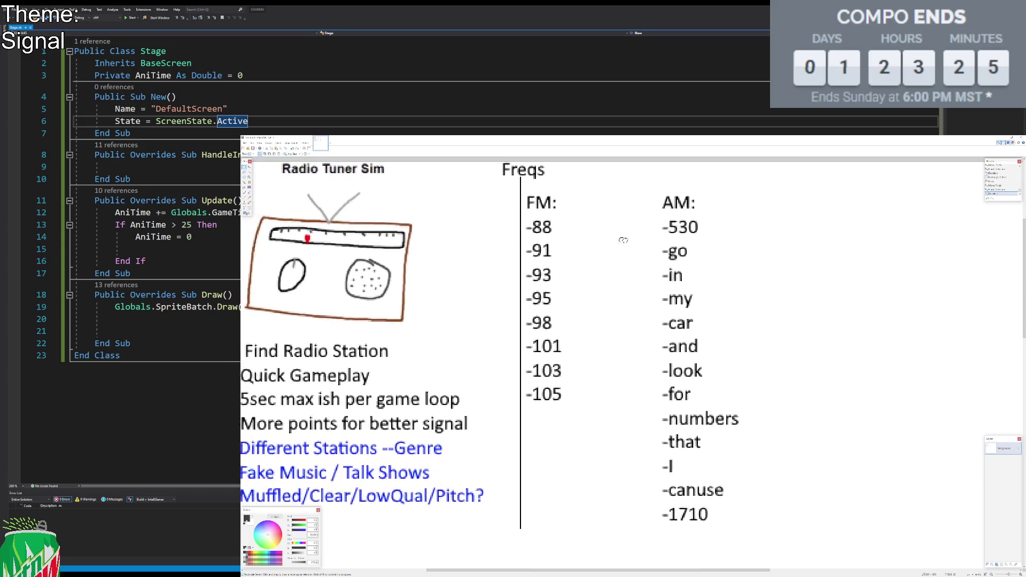
scroll(629, 232, up, 1)
Step: Switch to the Text tool with a light blue primary colour and place the caret after -88
click(247, 209)
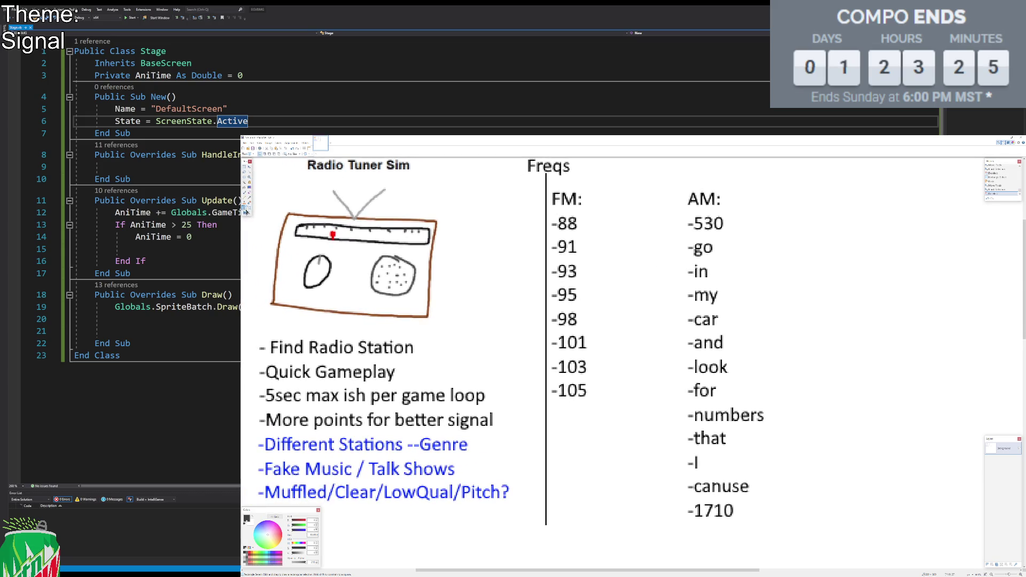
click(276, 553)
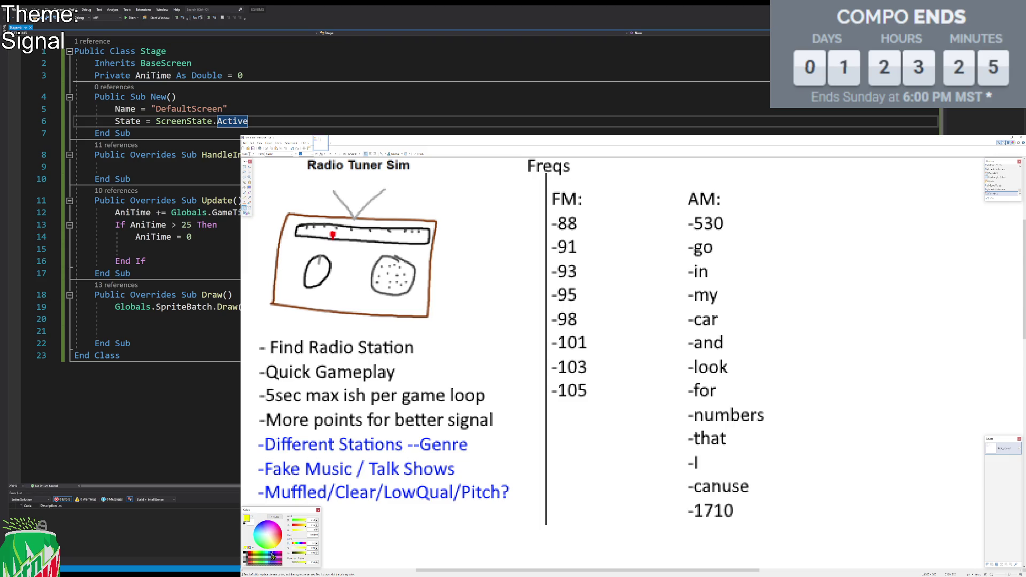
click(271, 556)
click(257, 558)
click(270, 556)
click(584, 211)
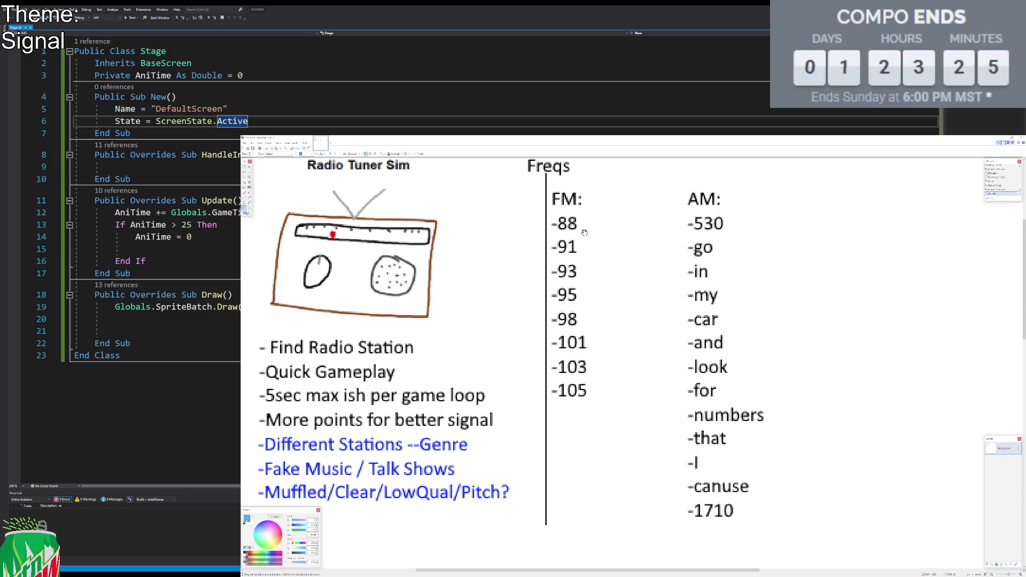
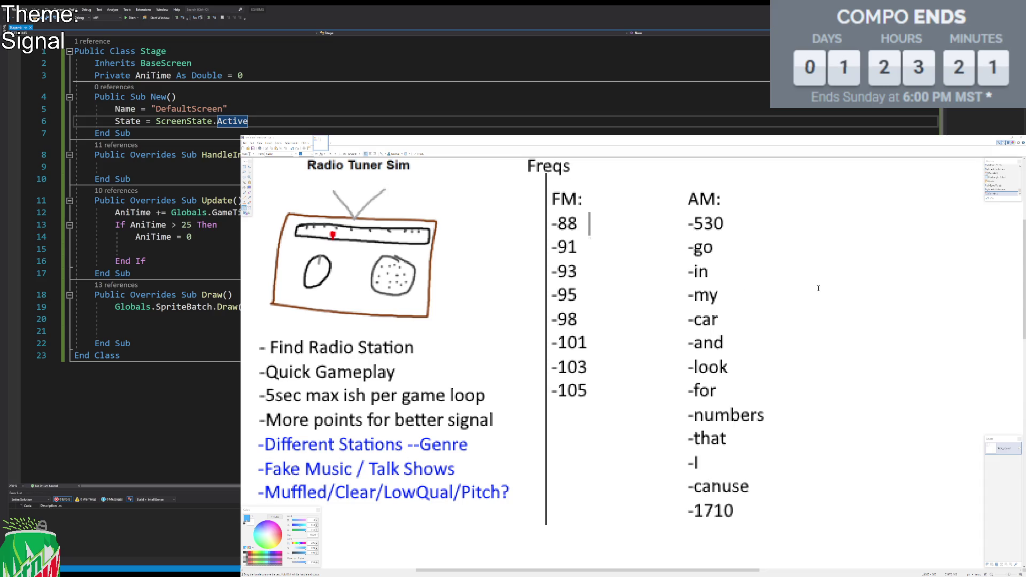
Step: Erase the placeholder AM words below -530
key(Escape)
key(s)
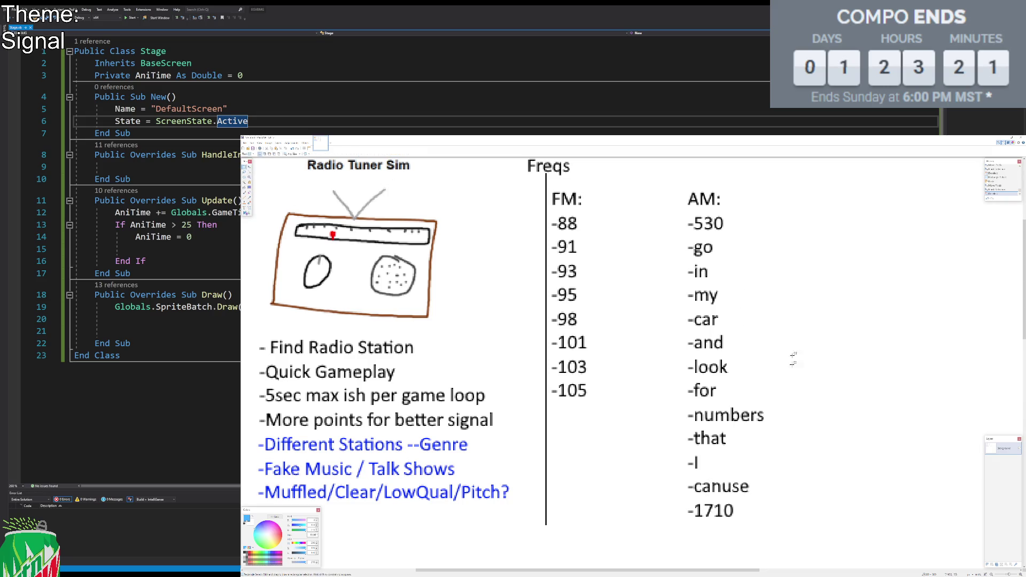
drag(881, 540, 684, 238)
key(Delete)
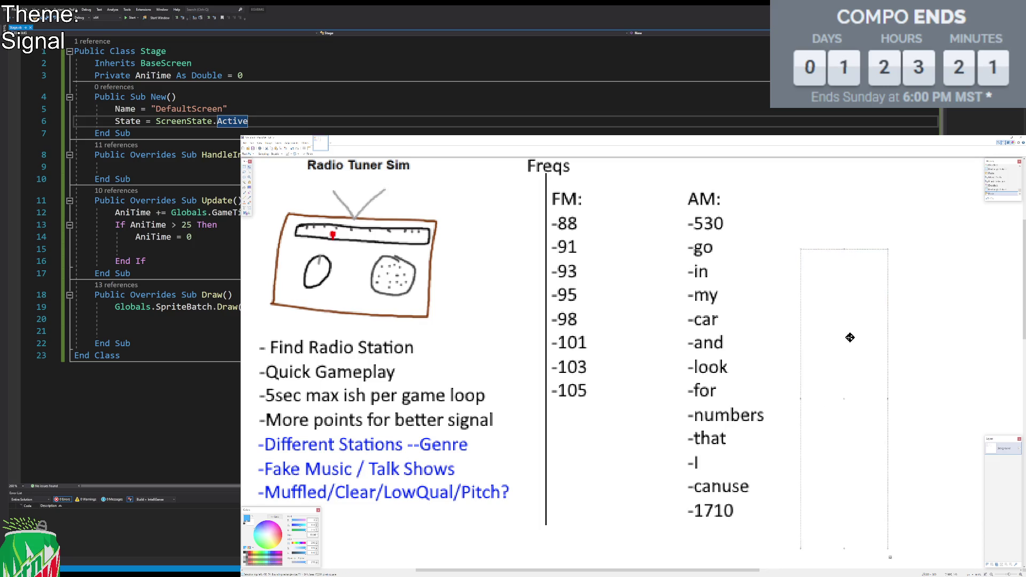
Step: Retype -530 in black aligned over the original and start a '-' line beneath it
click(244, 166)
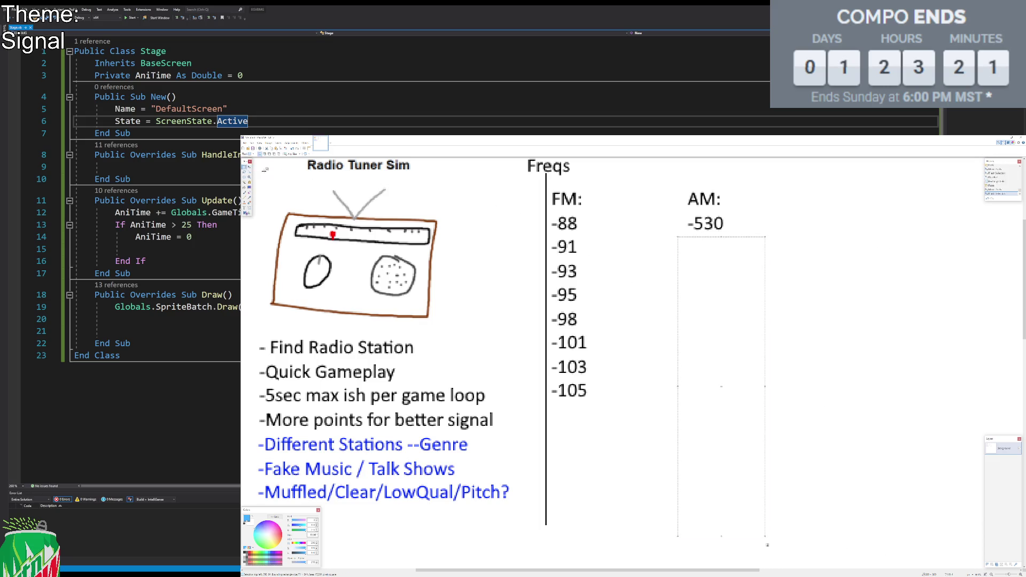
click(244, 211)
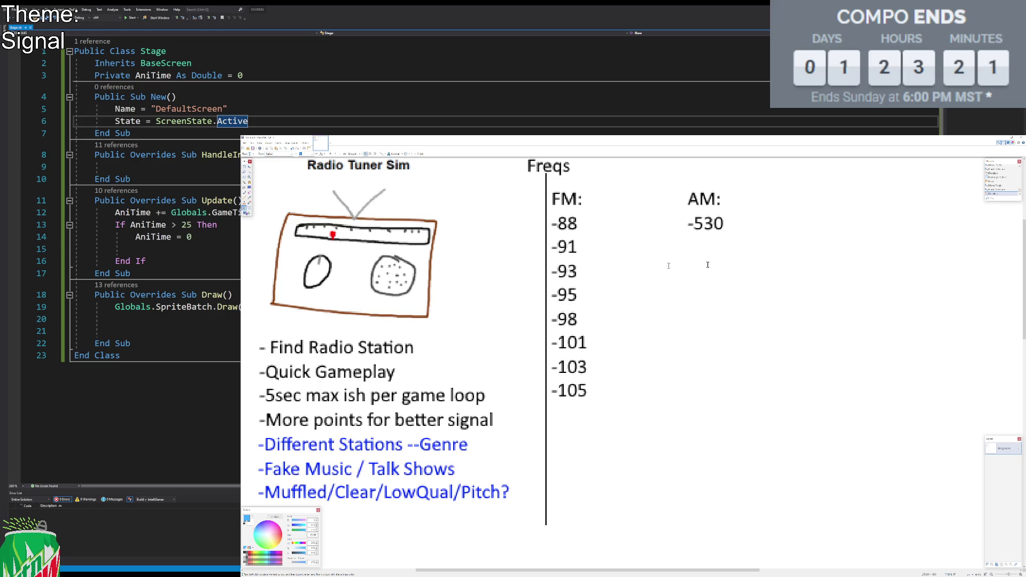
click(246, 557)
click(685, 251)
text(-530)
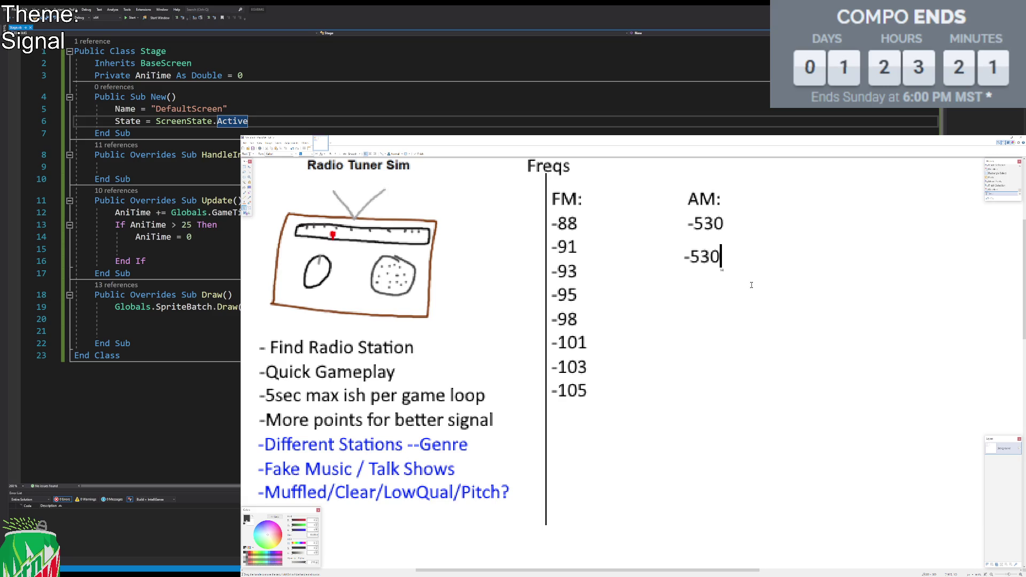
drag(721, 269, 730, 236)
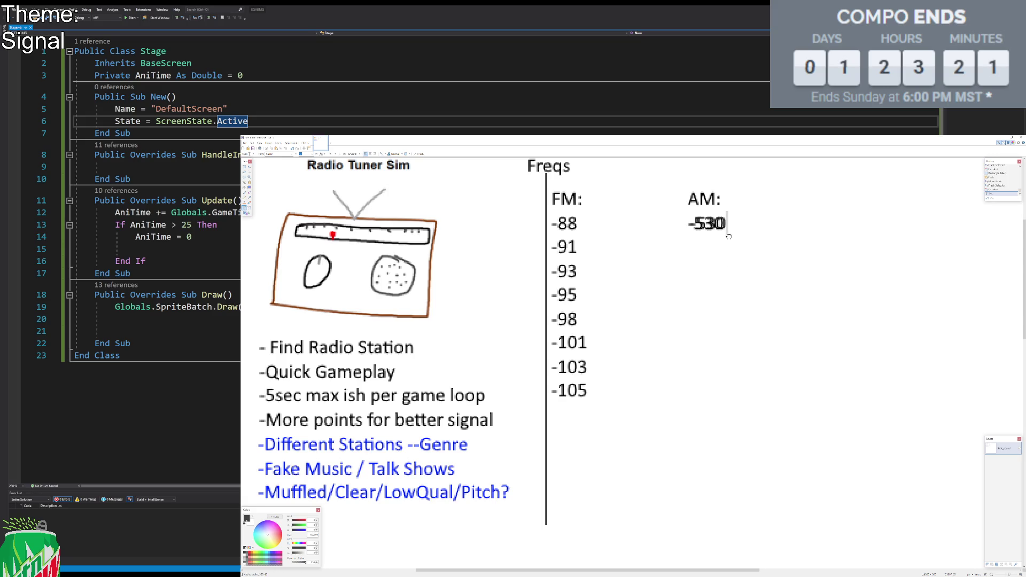
key(Return)
text(-)
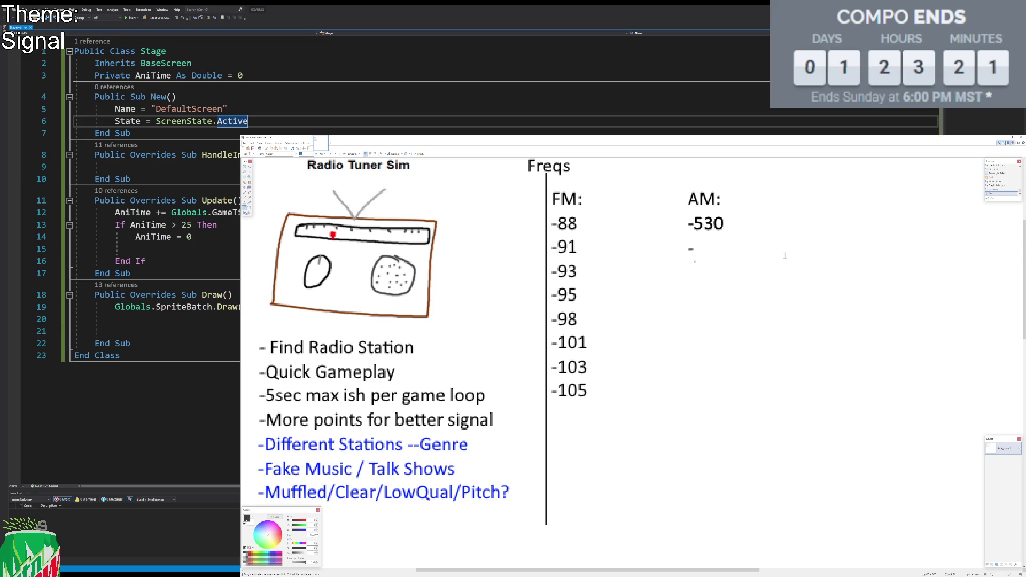
Step: Type -6xx, -7xx and -8xx on separate lines under -530
key(Up)
key(Right)
key(Down)
text(6x)
key(BackSpace)
text(x)
key(Return)
text(-)
text(7xx)
key(Return)
text(-8xx)
key(Return)
Step: Continue the AM list with -9xx, -10xx, -11xx, -12xx, -13xx, -14xx and -15xx
text(-9xx-)
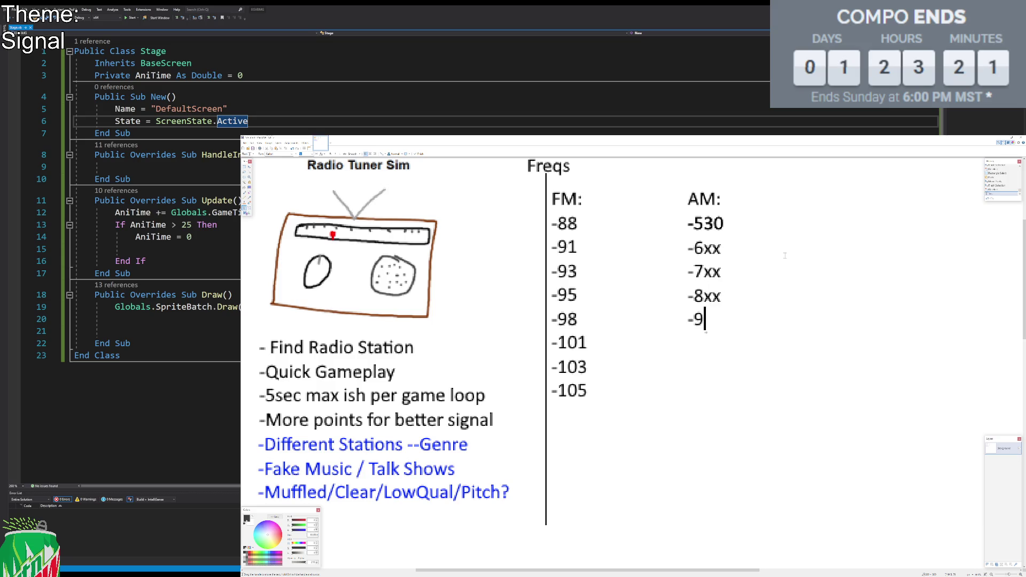
text(-1x)
key(BackSpace)
text(0xx)
key(Return)
text(-11xx)
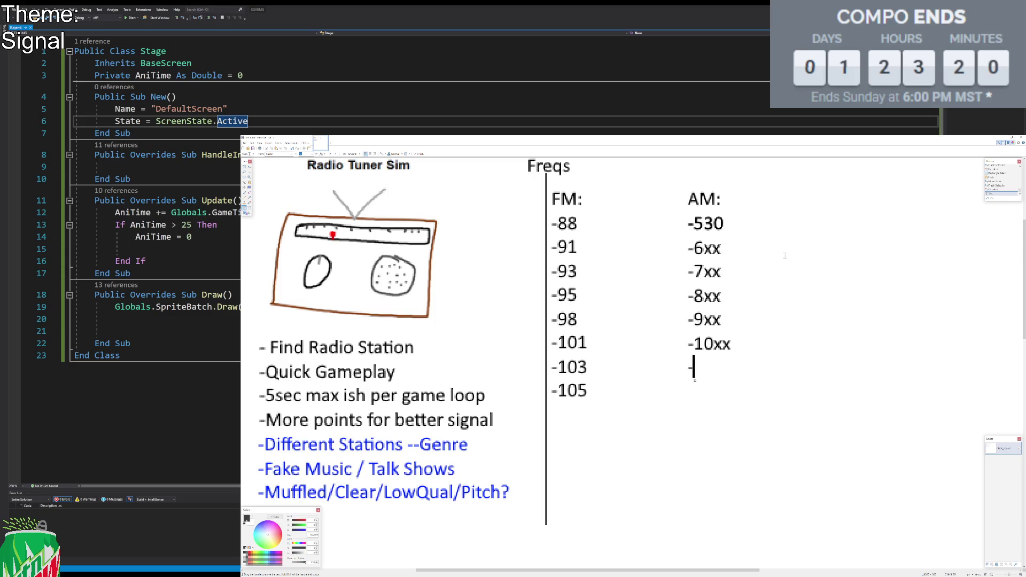
key(Return)
text(-12xx)
key(Return)
text(-13xx)
key(Return)
text(-14xx)
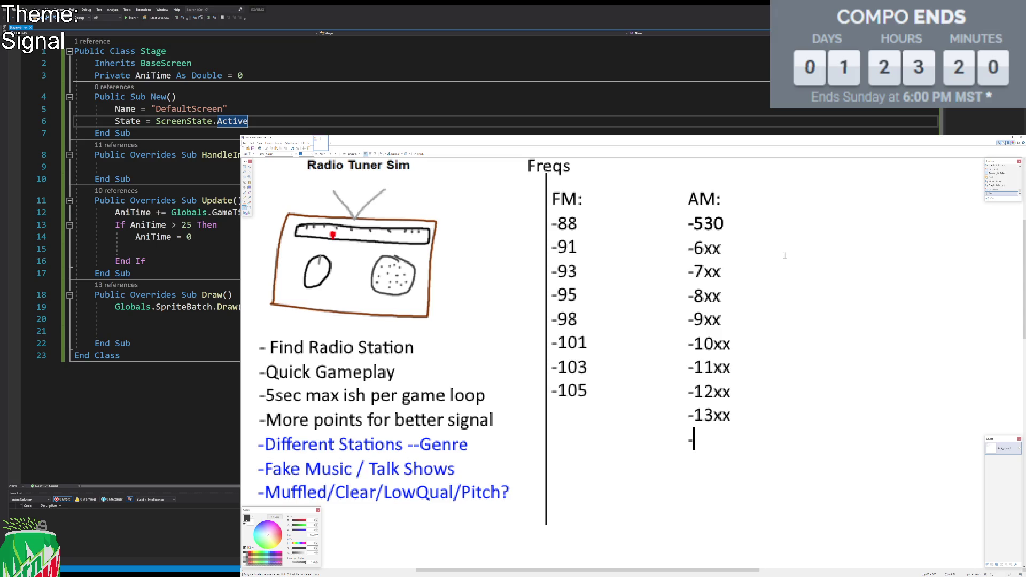
key(Return)
text(-15xx)
Step: Add -16xx and close the AM list with -1710
key(Return)
text(-16xx-)
key(BackSpace)
key(Return)
text(-17xx)
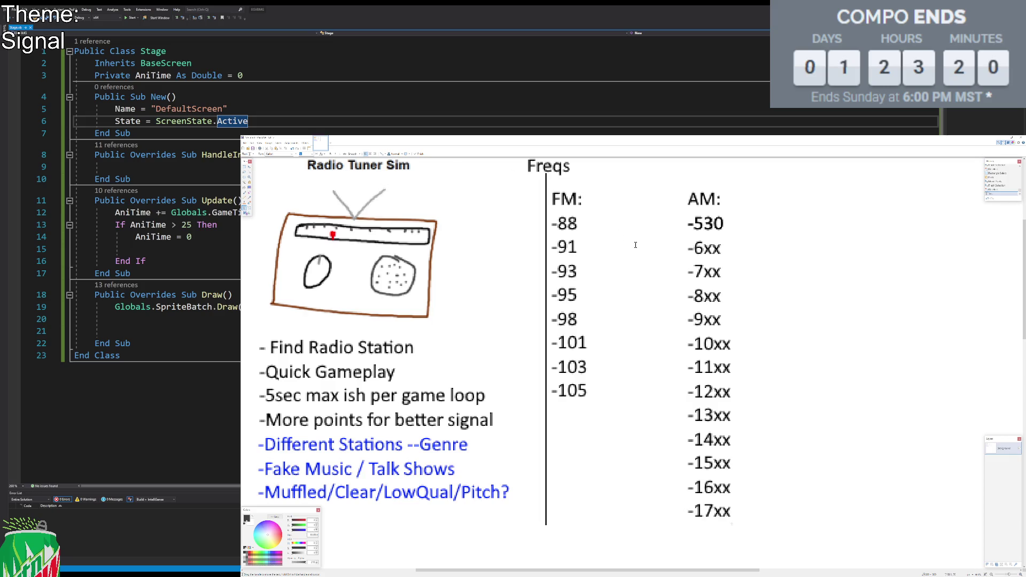
key(BackSpace)
key(BackSpace)
text(10)
click(244, 166)
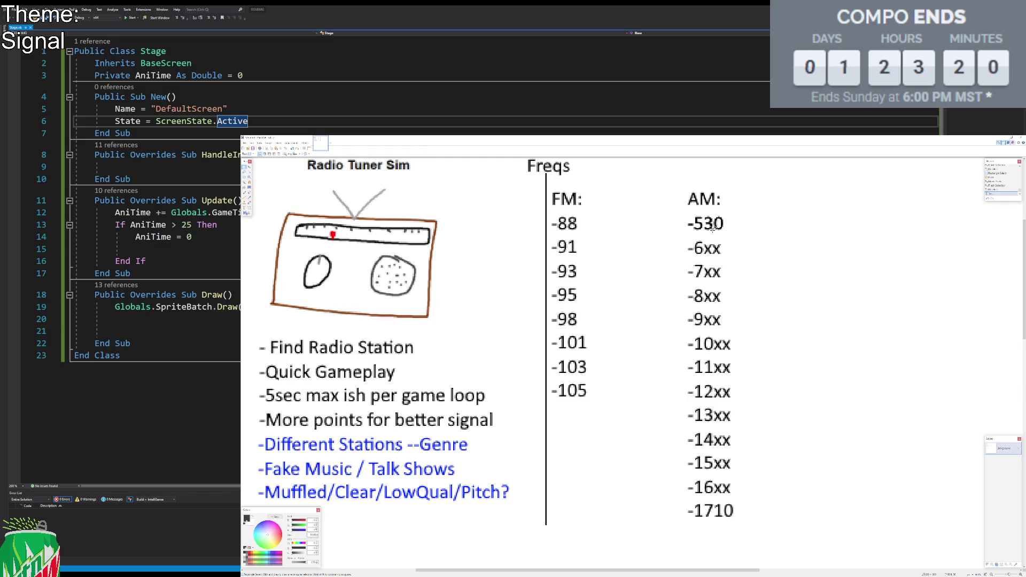
Step: Type 88.X and move it to join the -88 FM entry
drag(702, 242, 725, 523)
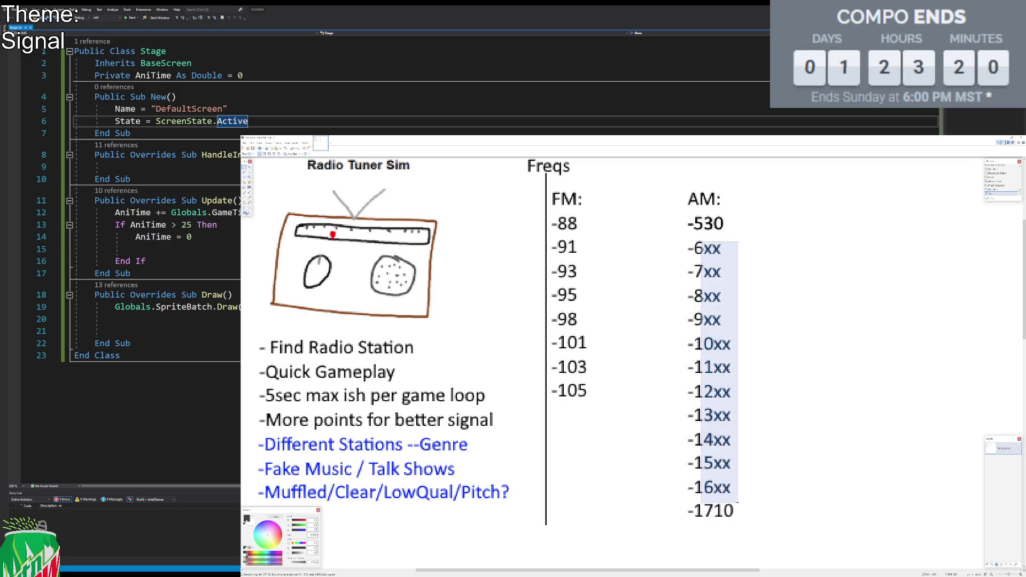
click(779, 470)
click(245, 208)
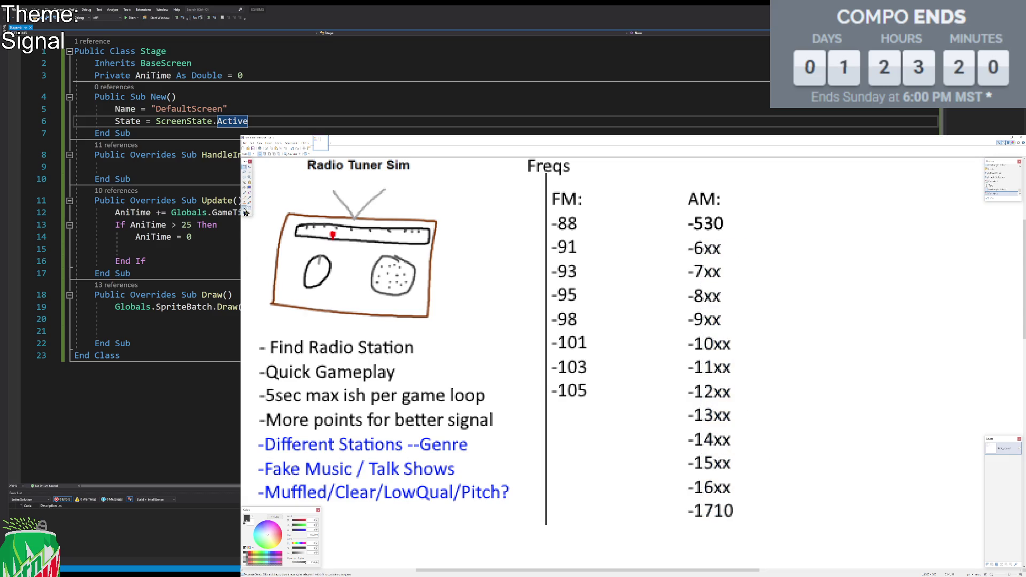
text(88.)
text(XX)
key(BackSpace)
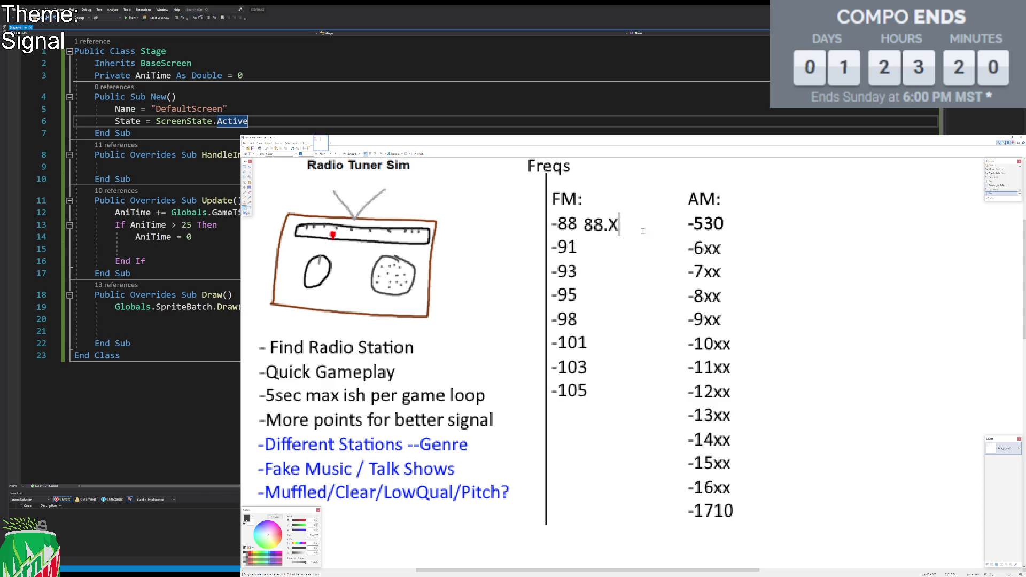
drag(620, 239, 595, 237)
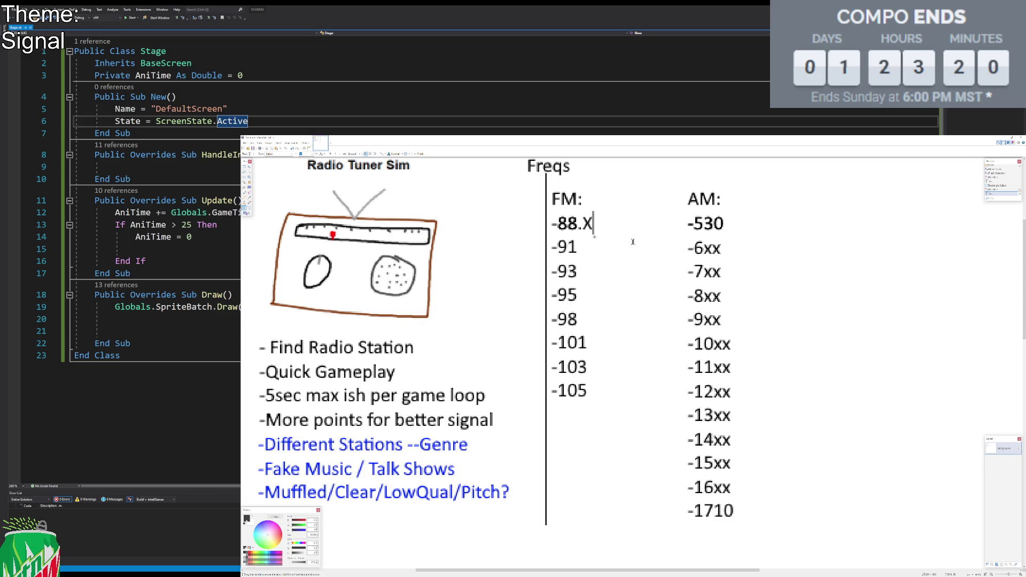
Step: Append .X to the -91, -93, -95 and -98 FM entries
key(Return)
key(Right)
key(End)
text(.X)
key(Down)
key(Home)
key(Right)
key(End)
text(.X)
key(Down)
key(Home)
key(Right)
key(End)
text(.X)
key(Down)
key(Home)
key(Right)
key(End)
text(.X)
Step: Bold the 101, 103 and 105 digits and append .X to each
key(Down)
key(Home)
key(Right)
key(shift+End)
key(ctrl+b)
key(End)
text(.X)
key(Down)
key(Home)
key(Right)
key(shift+End)
key(ctrl+b)
key(End)
text(.X)
key(Down)
key(Home)
key(Right)
key(shift+Right)
key(shift+Right)
key(ctrl+b)
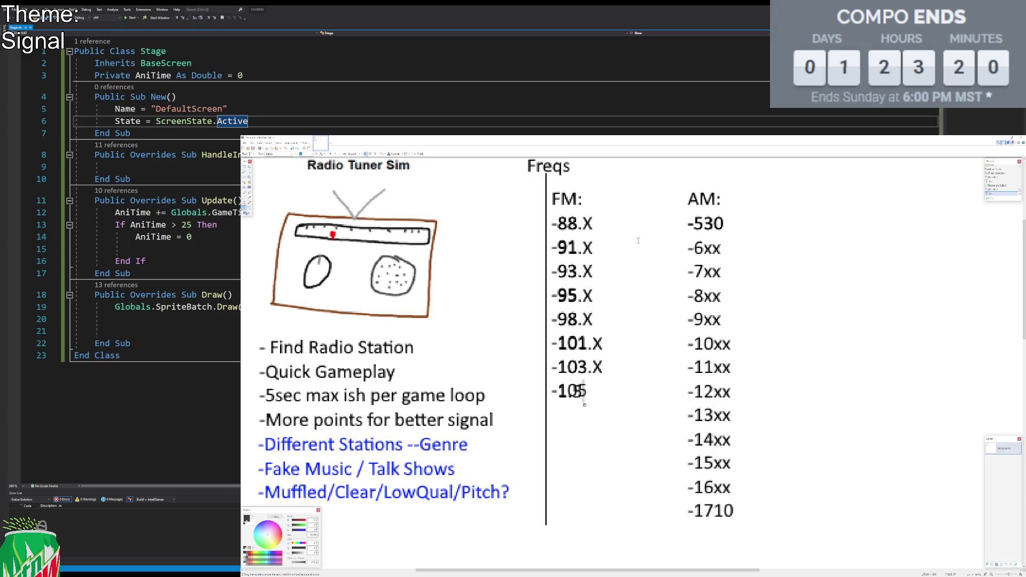
key(shift+Left)
key(ctrl+b)
key(shift+End)
key(ctrl+b)
key(End)
text(.X)
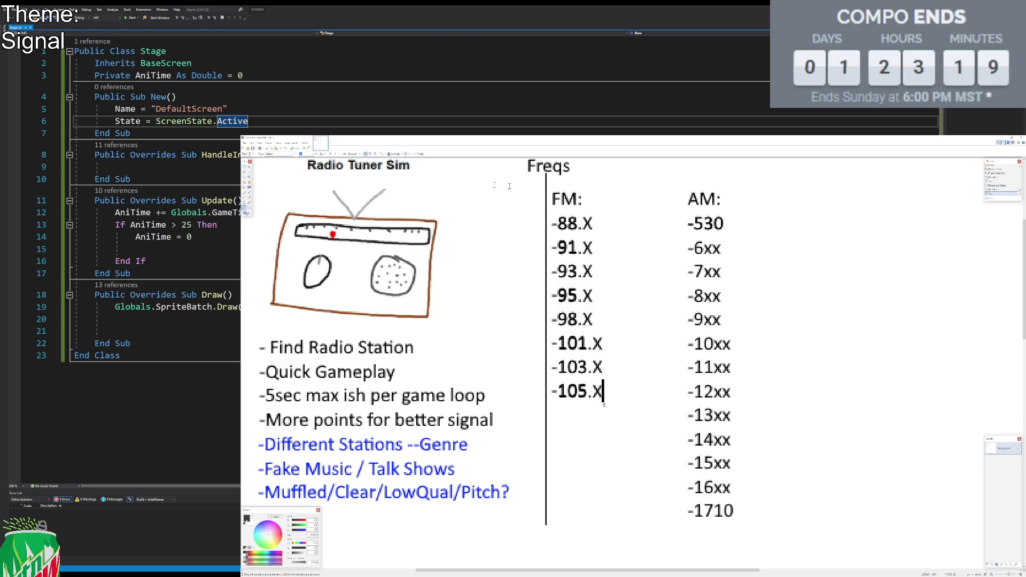
click(247, 171)
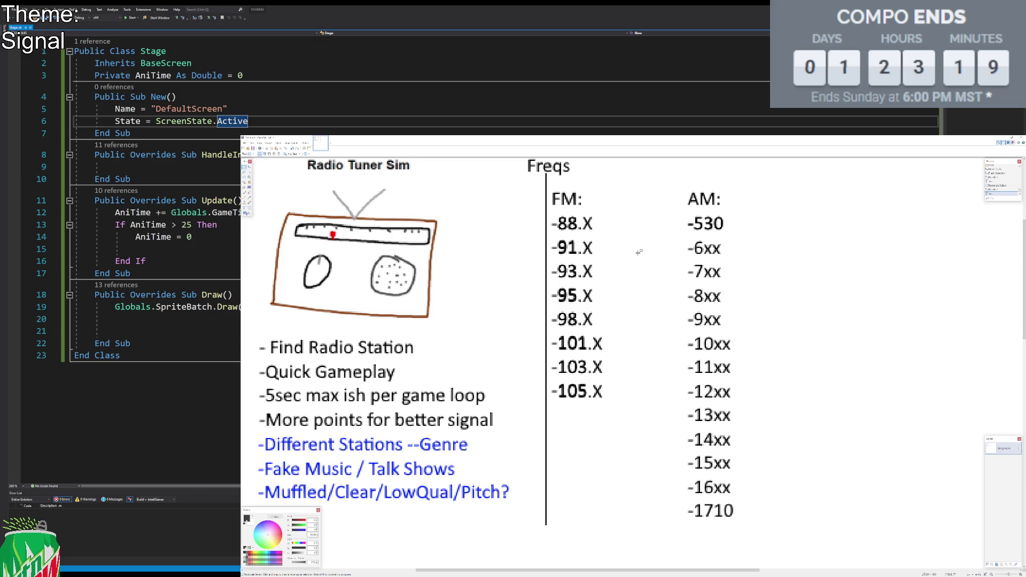
Step: Select and deselect the FM and AM columns to check their alignment
mouse_move(573, 212)
mouse_down()
mouse_move(598, 408)
mouse_move(620, 415)
mouse_up()
click(632, 408)
mouse_move(545, 185)
mouse_down()
mouse_move(608, 342)
mouse_move(610, 407)
mouse_up()
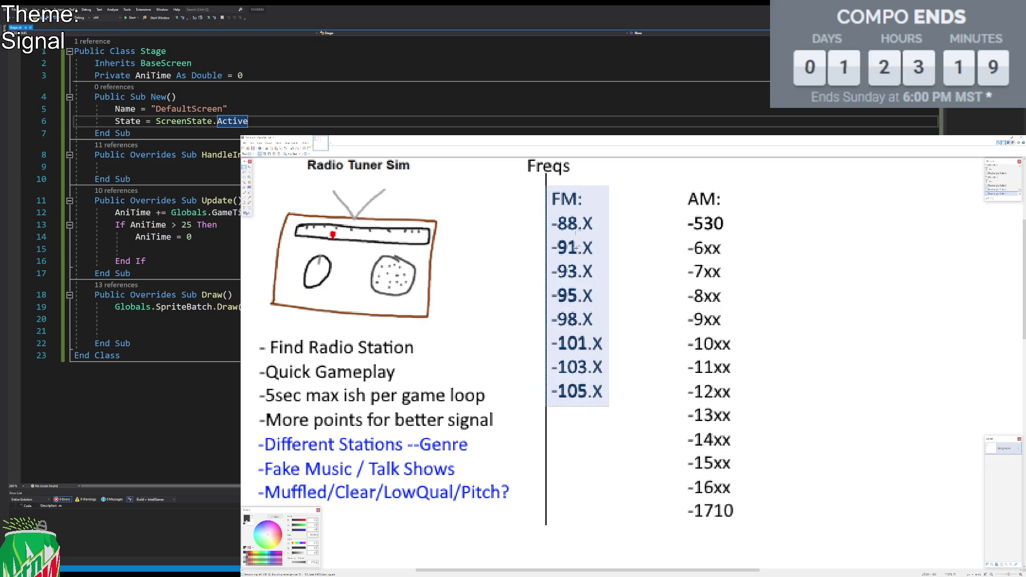
drag(685, 186, 797, 501)
click(785, 498)
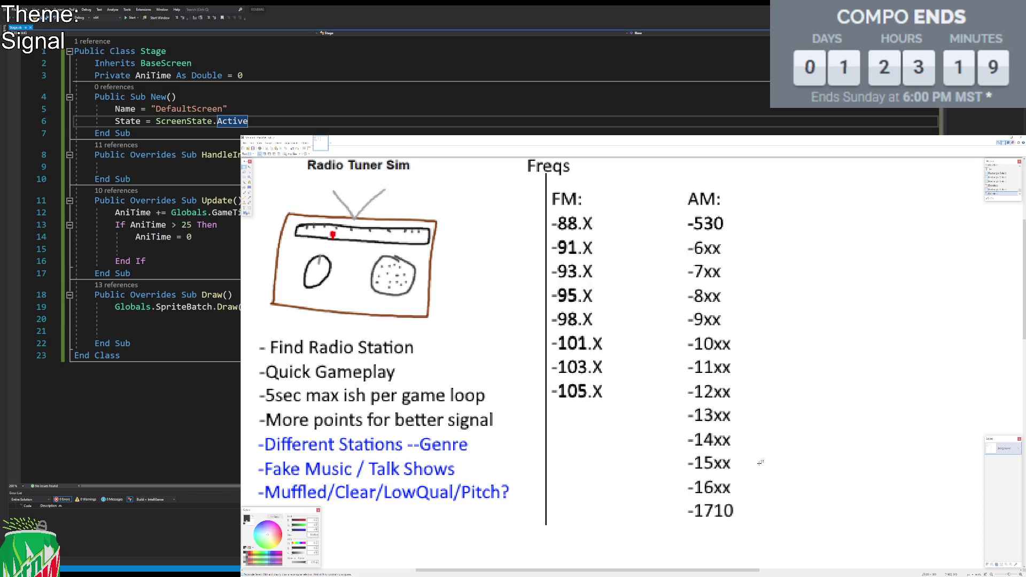
drag(546, 188, 614, 409)
click(650, 362)
drag(547, 182, 640, 435)
click(663, 404)
Step: Inspect the area around -101.X and -103.X with thin selections, then clear them
drag(546, 327, 634, 333)
click(634, 333)
drag(556, 355, 630, 359)
click(625, 395)
mouse_move(554, 351)
mouse_down()
mouse_move(610, 358)
mouse_move(619, 375)
mouse_up()
click(629, 384)
click(644, 399)
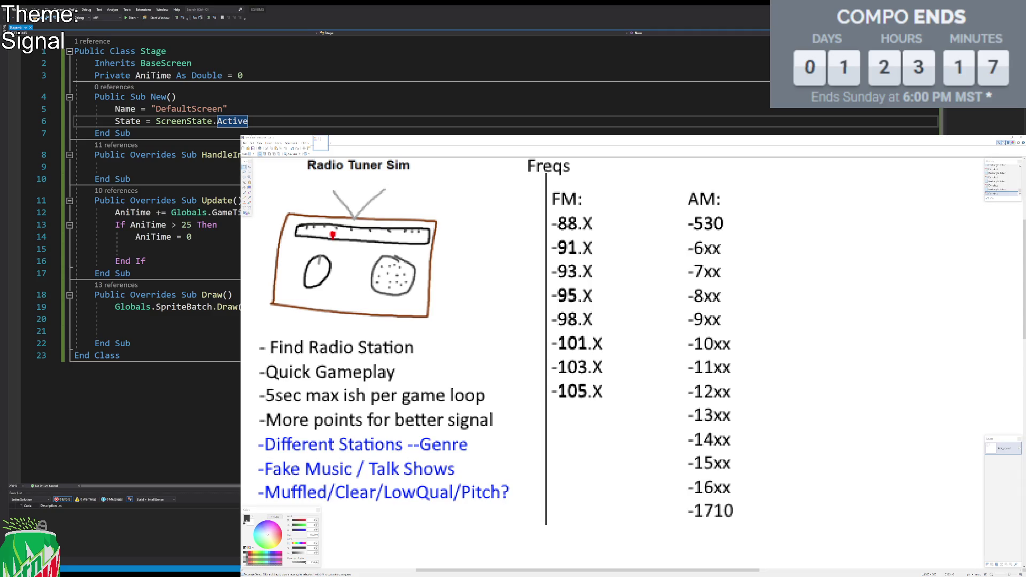
Step: Add the note 'X=rng number' beside the Freqs heading
click(630, 234)
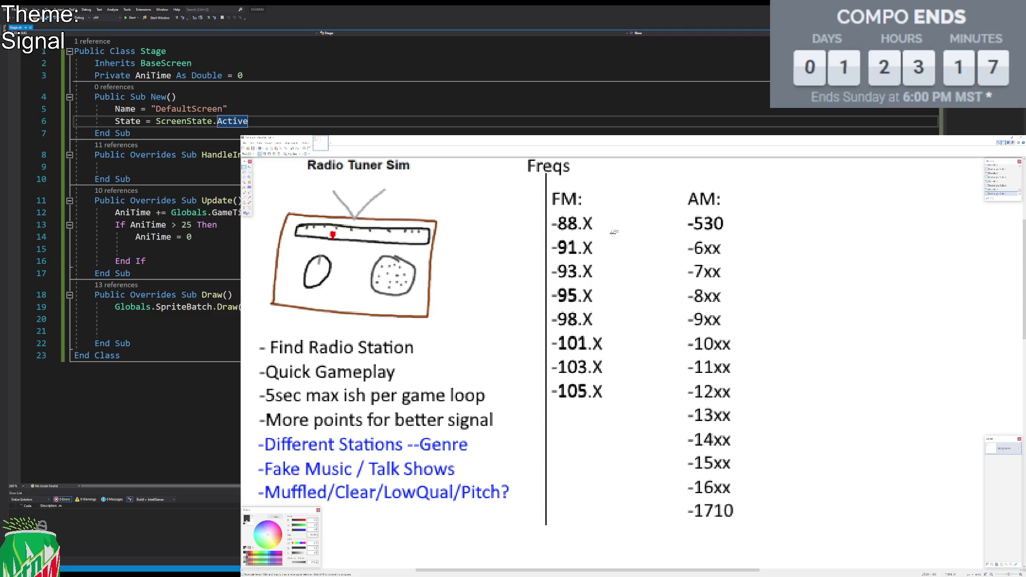
drag(548, 185, 750, 464)
click(759, 479)
click(244, 208)
text(X)
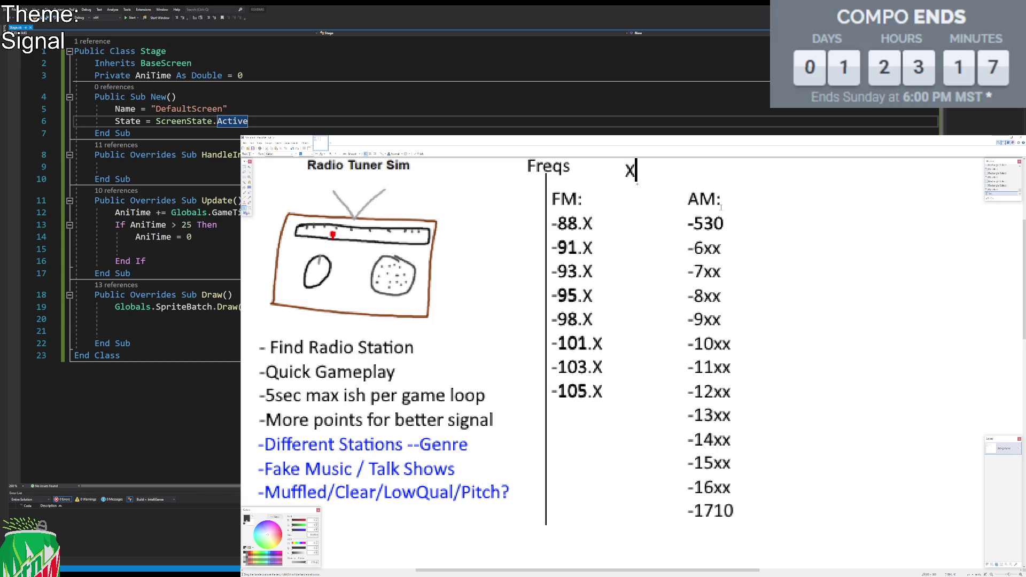
text(=rng number)
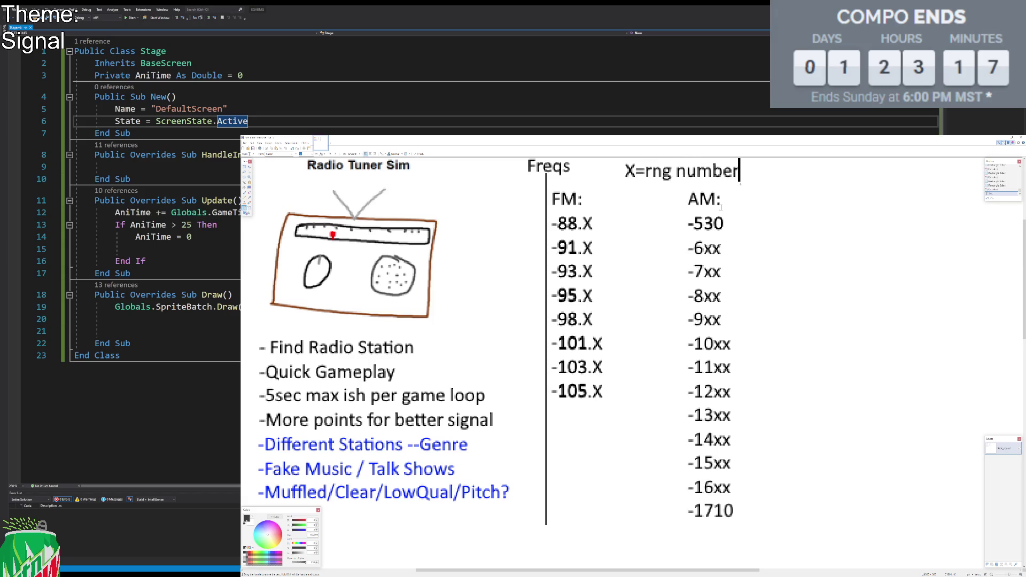
click(244, 167)
Step: Start a light blue text label beside -88.X
click(244, 208)
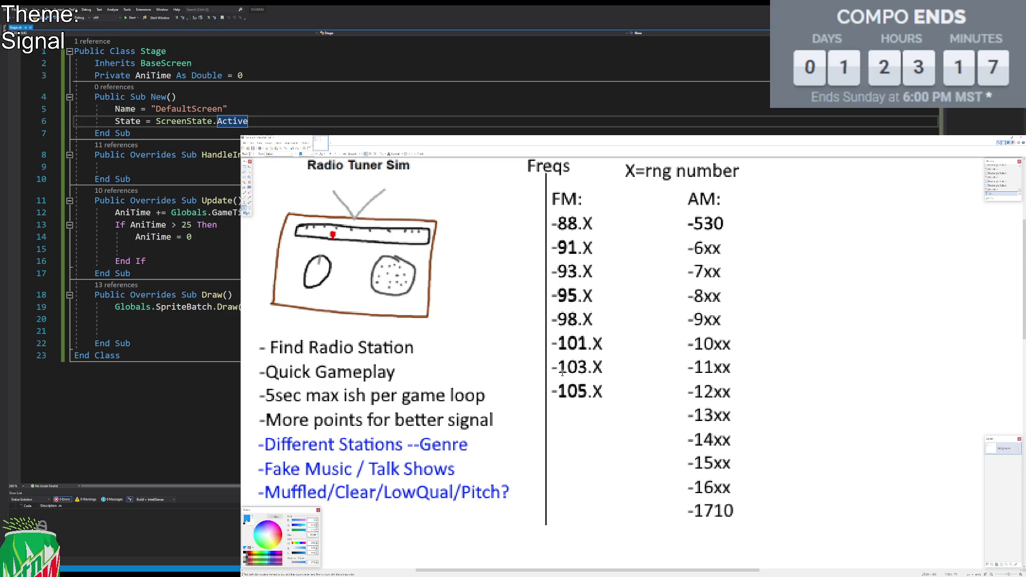
click(269, 557)
click(615, 224)
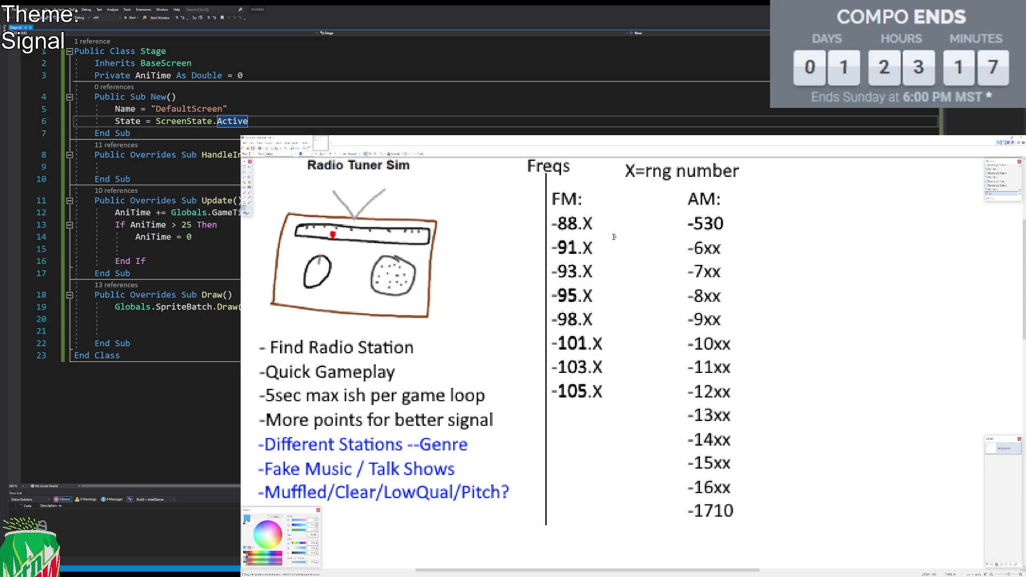
drag(614, 237, 610, 237)
scroll(483, 323, down, 2)
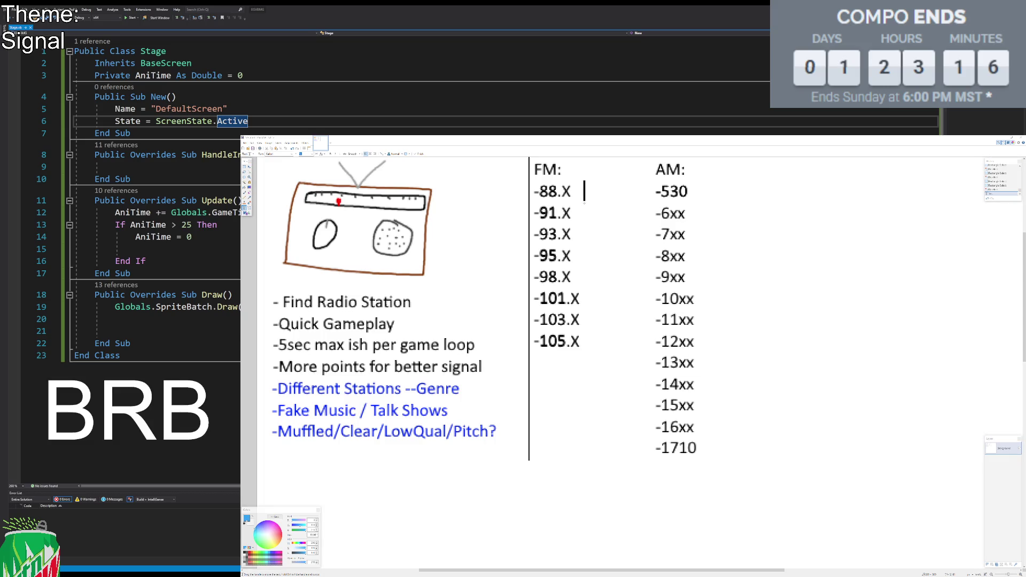
scroll(497, 260, up, 1)
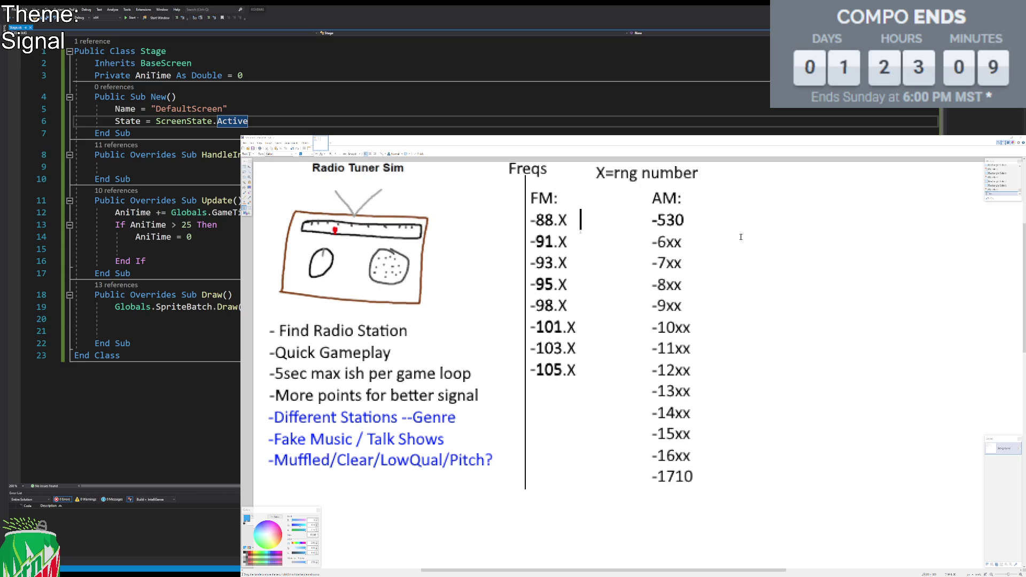
Step: Add a 'Genres' heading beside FM: and nudge it into place
click(572, 208)
text(Genres)
drag(625, 220, 616, 213)
Step: Label -88.X 'Talk Show' and -91.X 'Soft rock ?', ready for the -93.X line
click(564, 222)
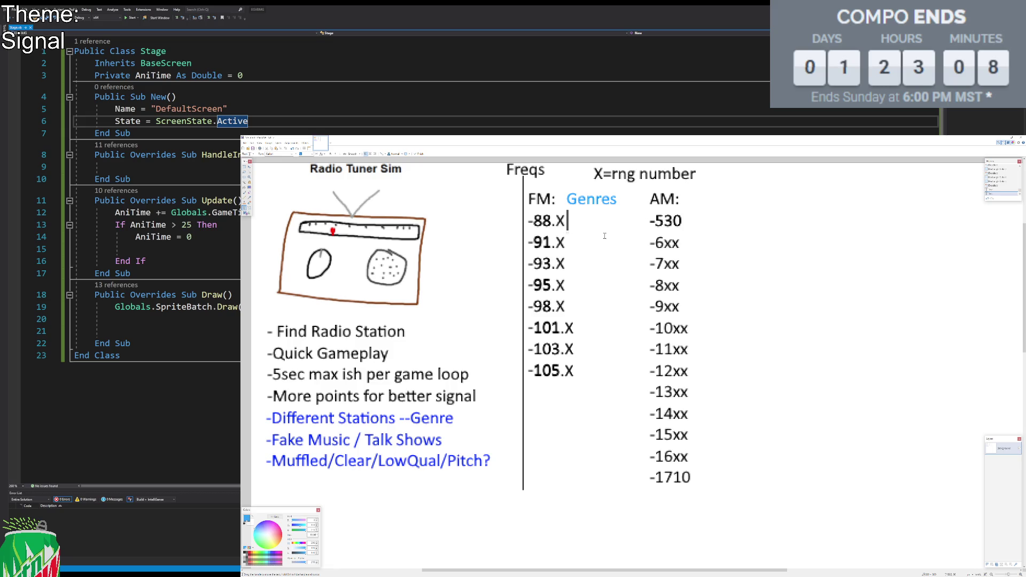
text(Talk Show)
text(Soft)
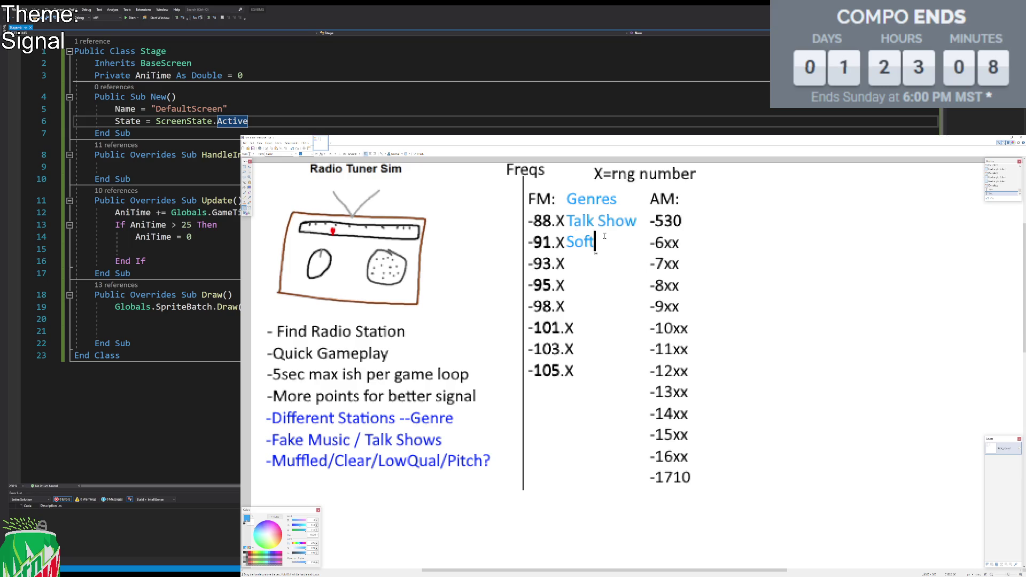
text( rock ?)
key(Return)
Step: Label the -93.X, -95.X and -98.X frequencies Country, Alt and Rock
text(ountry)
key(Return)
text(Alt)
key(Return)
text(Rock)
key(Return)
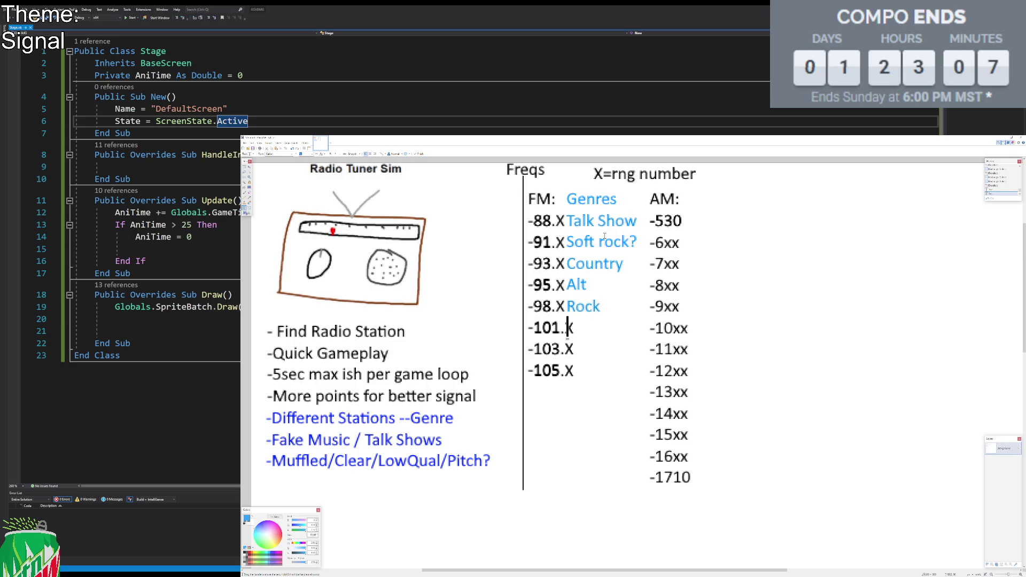
Step: Add Pop, R&B and Ads labels to -101.X, -103.X and -105.X
text(Pop)
key(Home)
key(Right)
key(Right)
key(Right)
key(Return)
key(Right)
text(R&B)
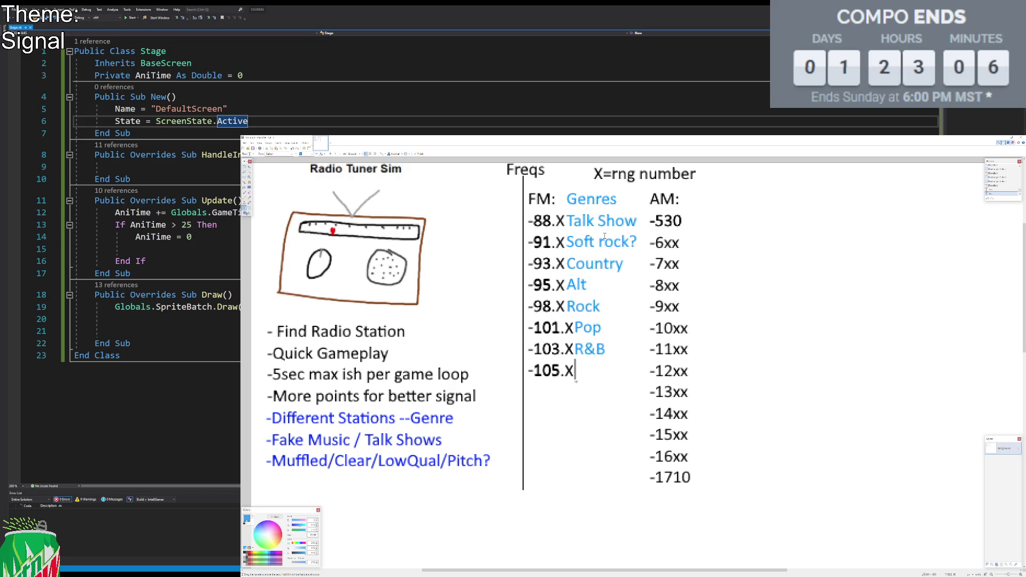
text(ds)
click(693, 199)
Step: Write a two-line 'Subliminal Messaging' note below the -105.X Ads label
click(544, 385)
text(Submi)
text(t)
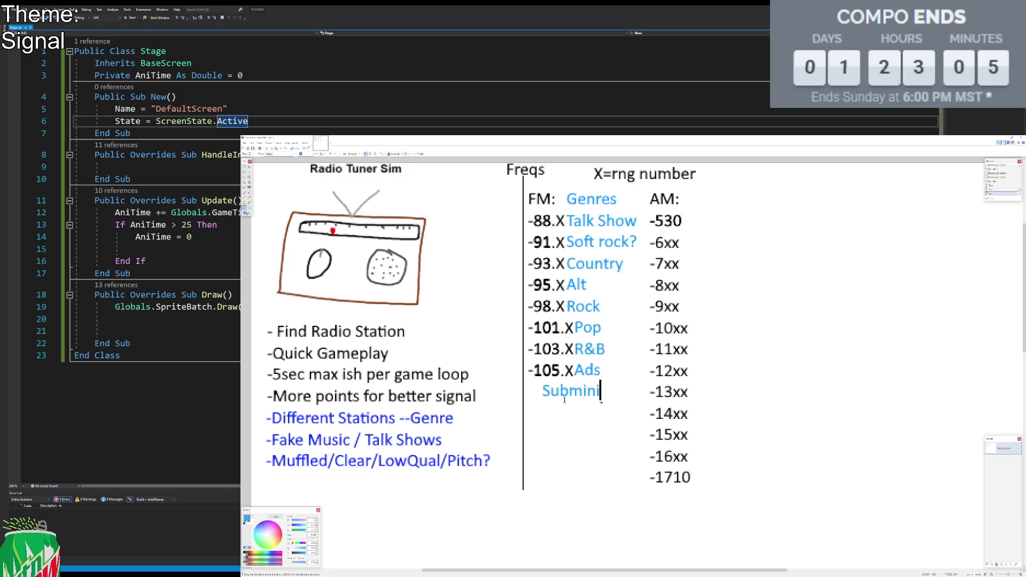
key(BackSpace)
key(BackSpace)
key(BackSpace)
text(liminal)
key(Return)
text(Messaging)
key(BackSpace)
key(BackSpace)
key(BackSpace)
text(ging)
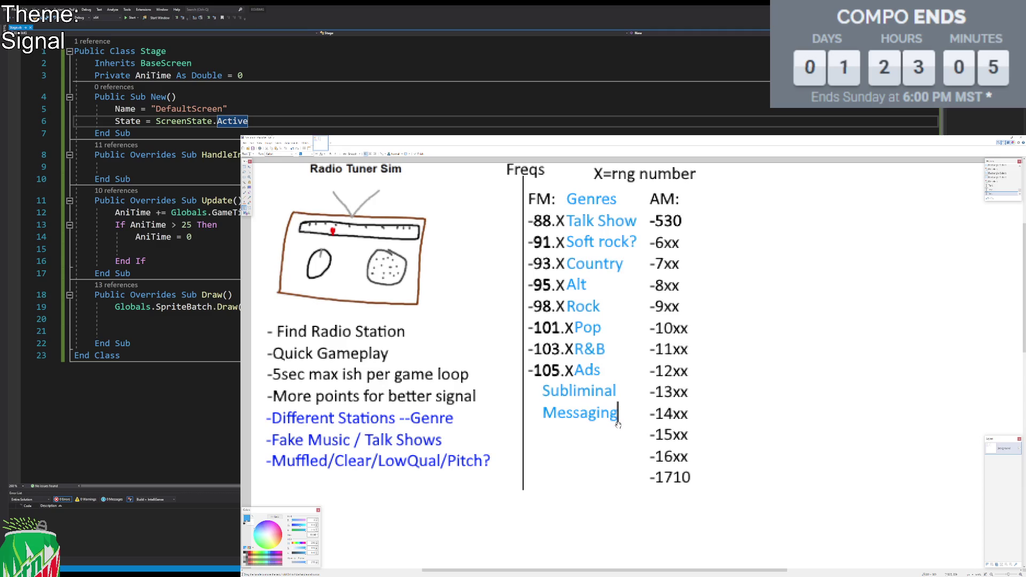
Step: Join the note into one line reading 'Subliminal Messages' and position it under Ads
scroll(302, 154, up, 2)
scroll(302, 154, down, 1)
scroll(303, 155, up, 2)
scroll(303, 155, down, 4)
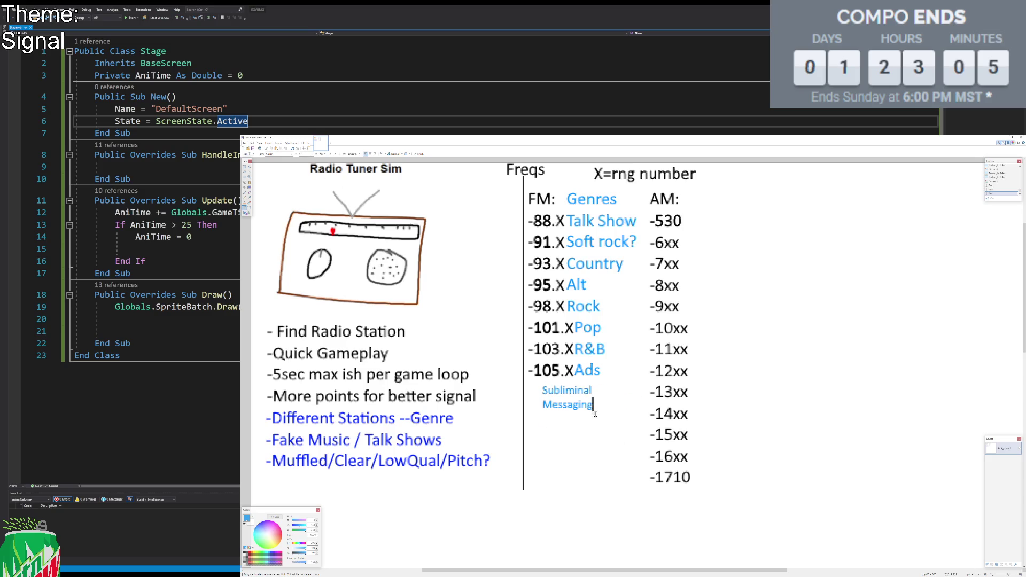
drag(594, 414, 608, 408)
key(Up)
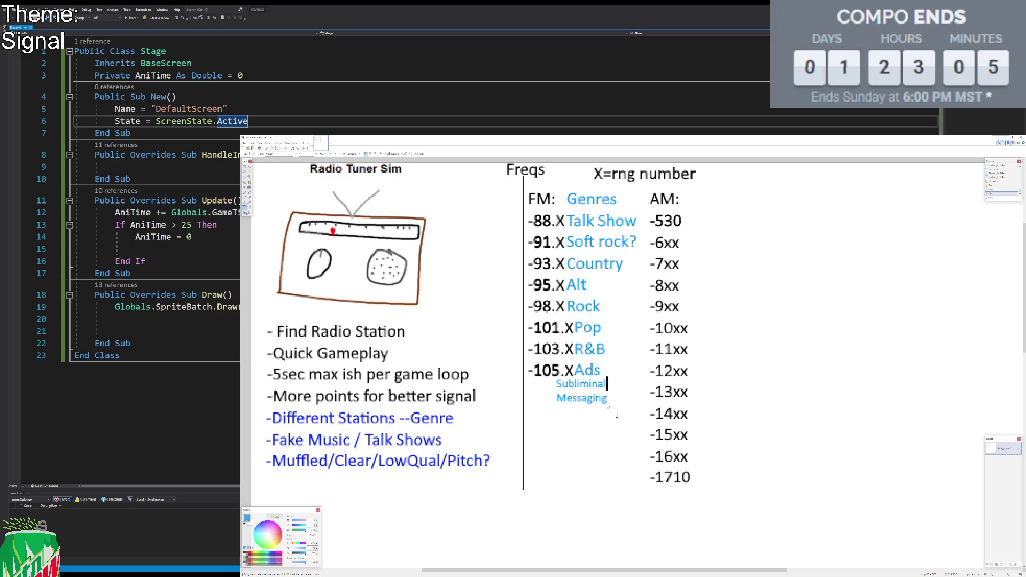
key(Delete)
key(Right)
key(Right)
key(Right)
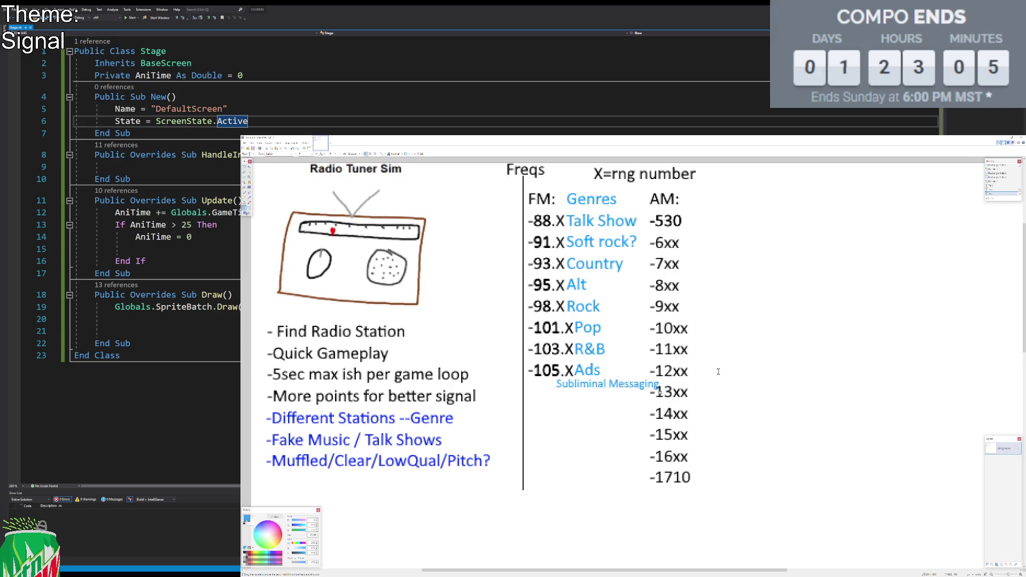
key(Delete)
key(Delete)
key(Delete)
text(es)
drag(655, 389, 639, 386)
click(244, 168)
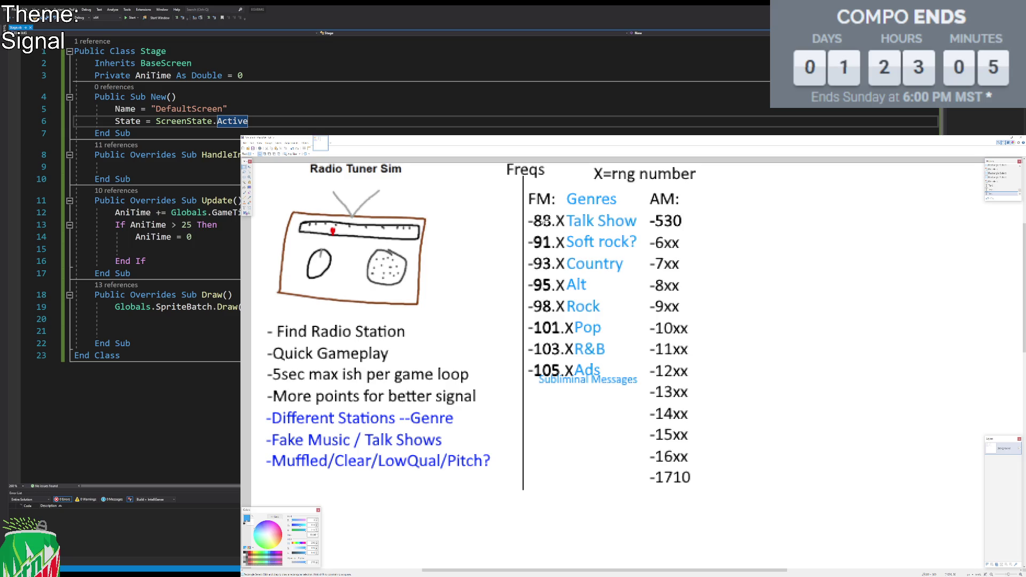
click(528, 364)
drag(528, 364, 642, 394)
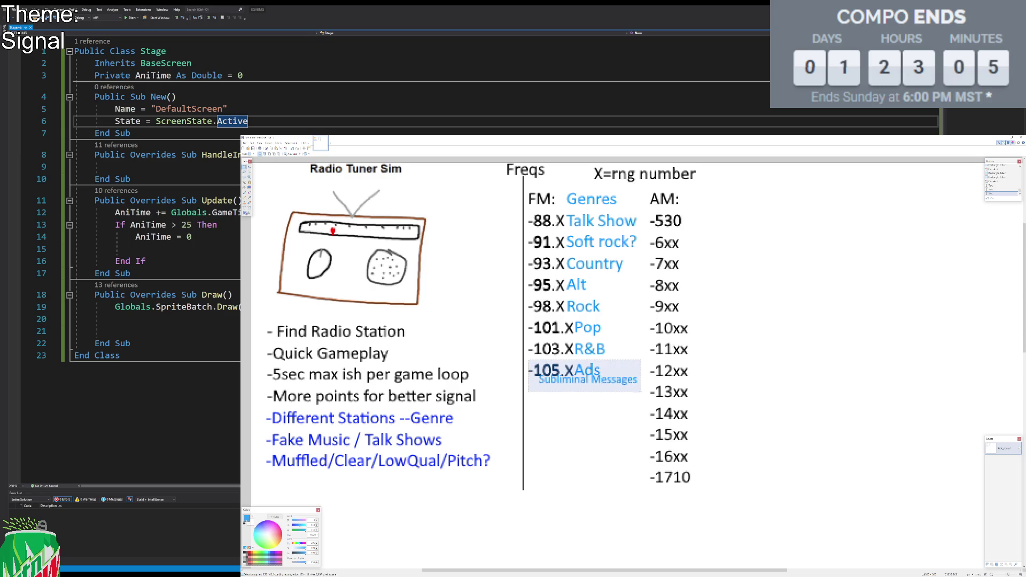
click(596, 407)
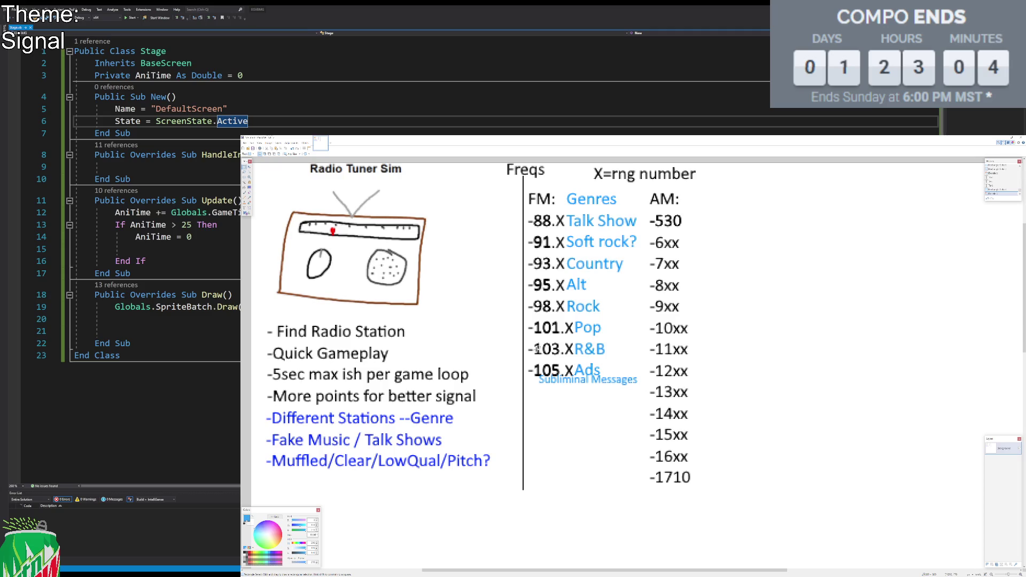
drag(529, 357, 661, 400)
click(245, 207)
click(696, 199)
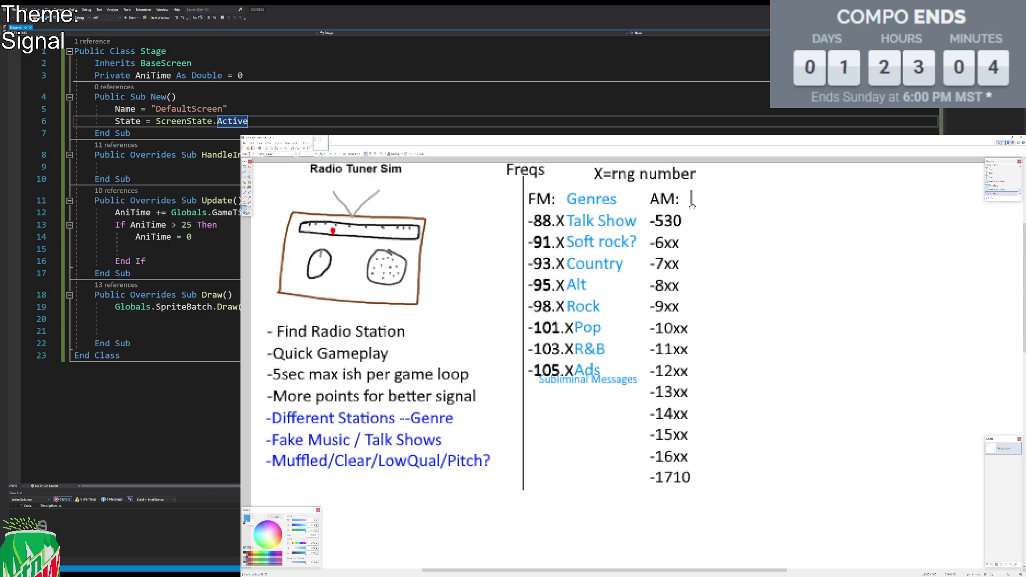
Step: Add a bold 'Stations' heading above the AM column
text(Stations)
click(310, 154)
scroll(310, 154, up, 2)
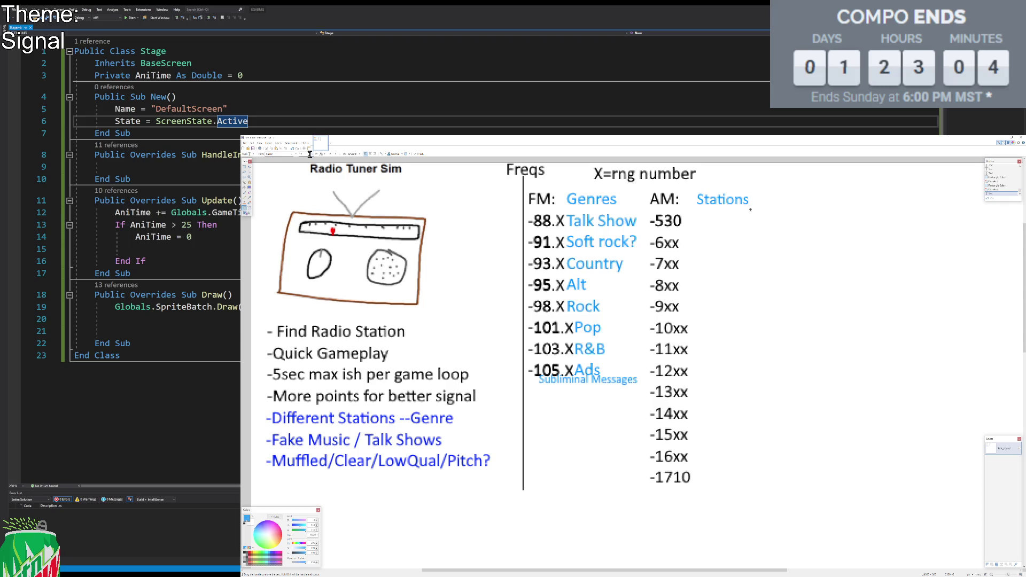
scroll(310, 154, up, 1)
mouse_move(757, 212)
mouse_down()
mouse_move(730, 212)
mouse_move(749, 212)
mouse_up()
key(Return)
key(Return)
key(Return)
key(Return)
key(Return)
key(Return)
key(Return)
Step: Label -530 'Talk Show Clear', -1710 'Ads' and -16xx 'Talk Show Muffled'
key(Up)
key(Up)
key(Up)
text(Talk )
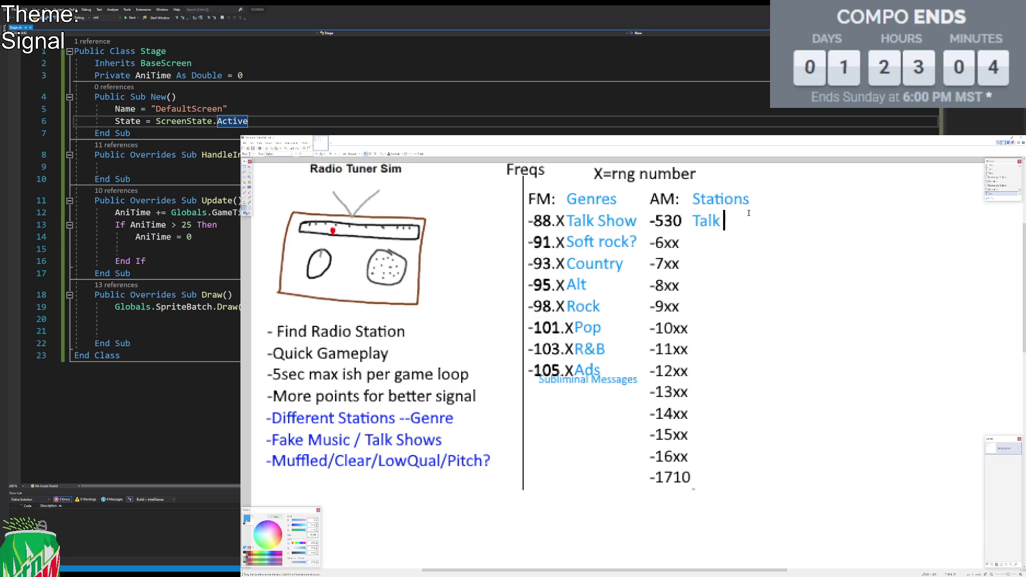
text(Show Clear)
key(Down)
key(Down)
key(Down)
key(Down)
key(Down)
key(Down)
text(Ads)
key(Up)
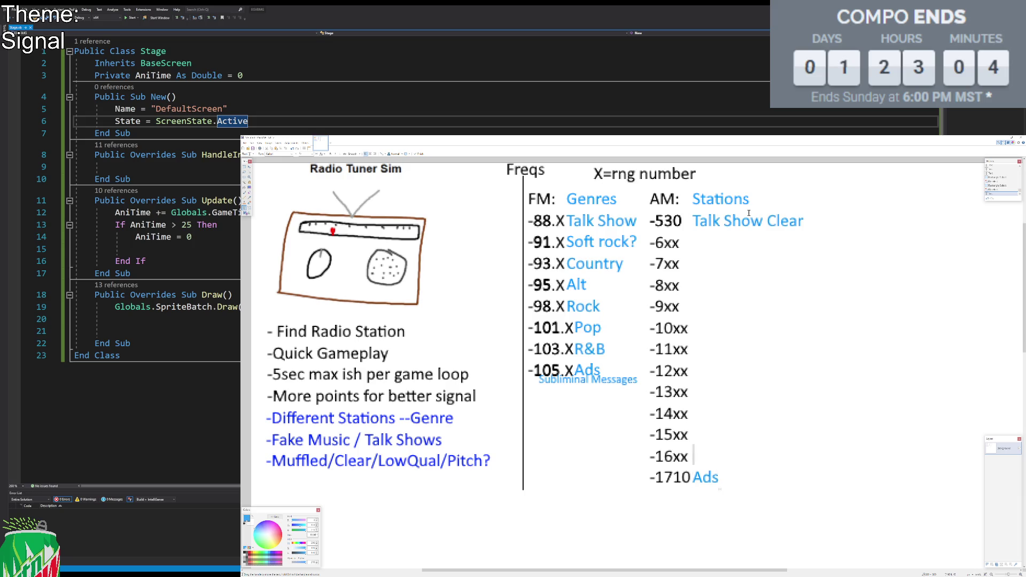
text(Talk Show)
text( Muffled)
Step: Label -10xx Low Quality, -14xx High Pitch and -7xx Low Pitch, each prefixed 'Talk Show'
key(Up)
key(Up)
key(Up)
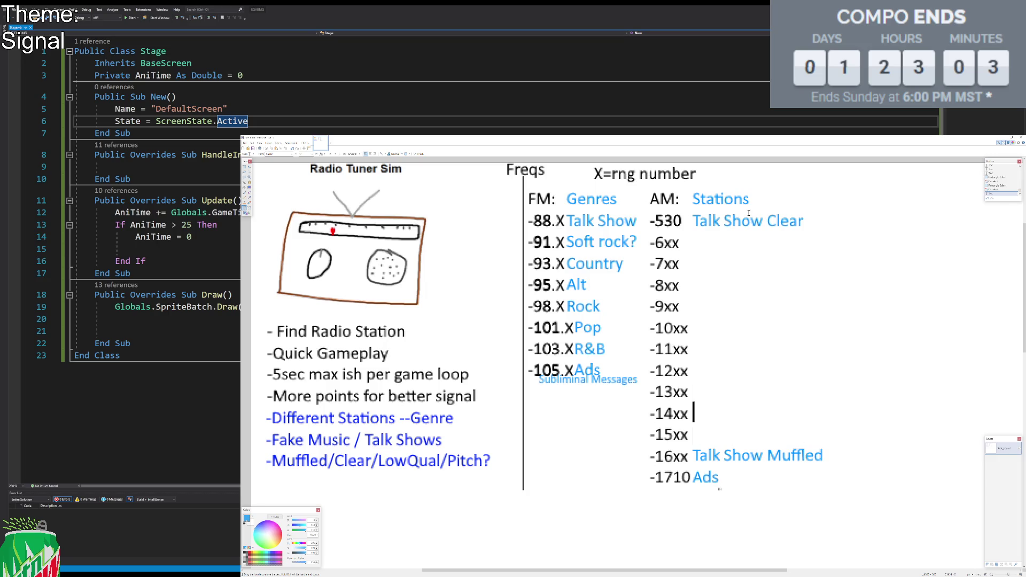
text(Talk Show)
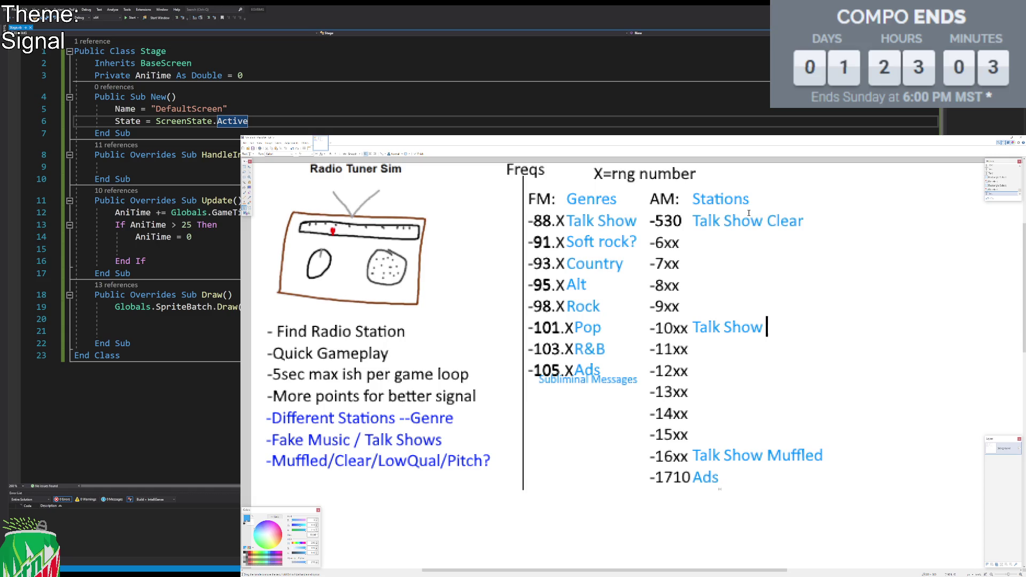
text(Low Quality)
key(Return)
key(Return)
key(Return)
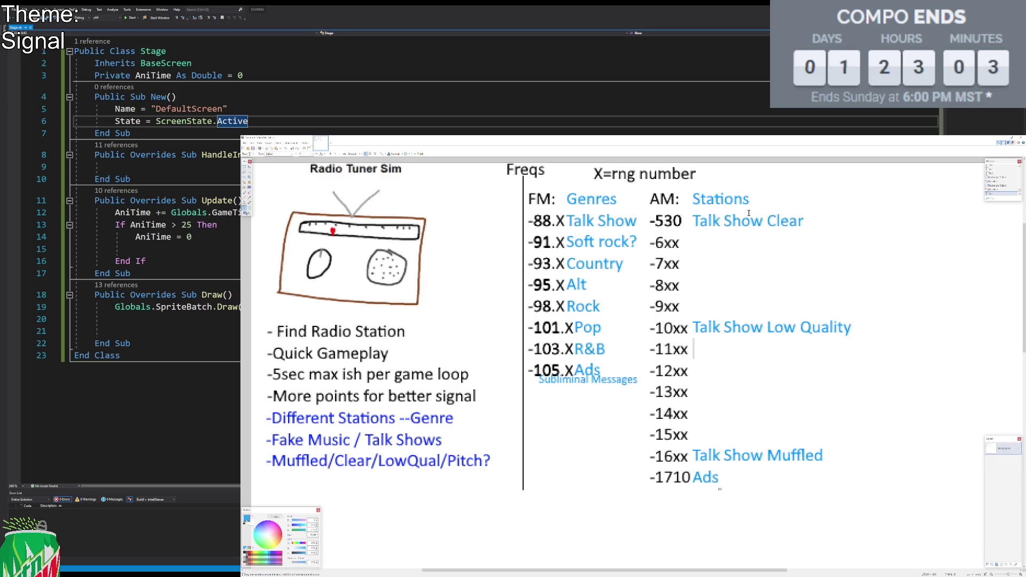
text(Talk Show High P)
text(itch)
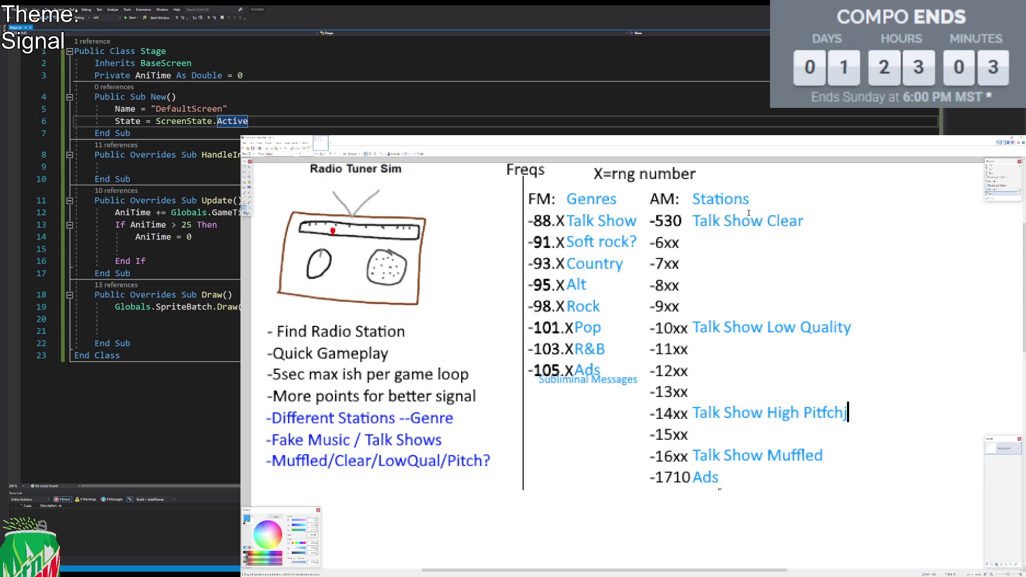
key(Up)
key(Up)
key(Up)
text(Talk Show Low P)
text(itch)
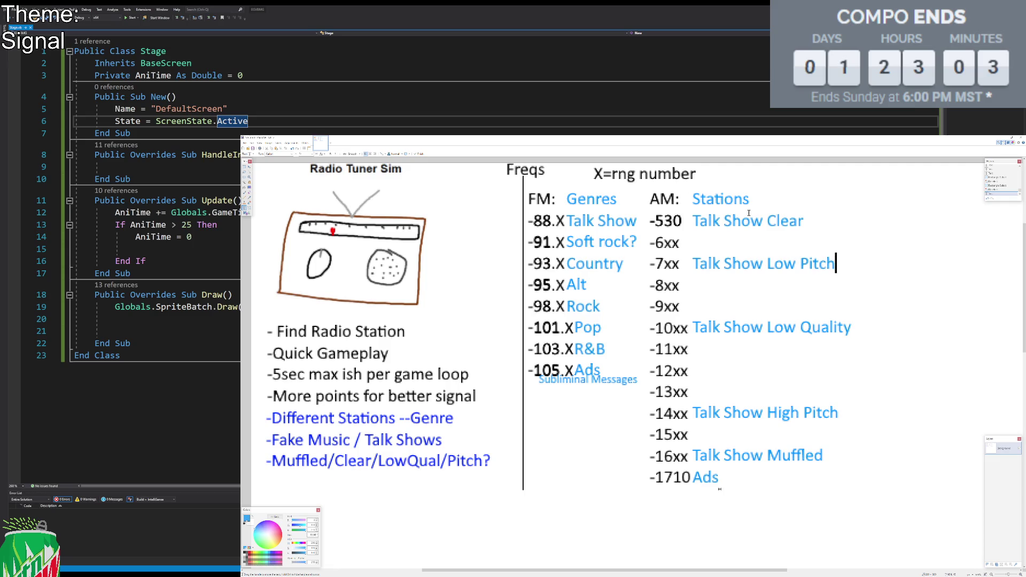
key(Up)
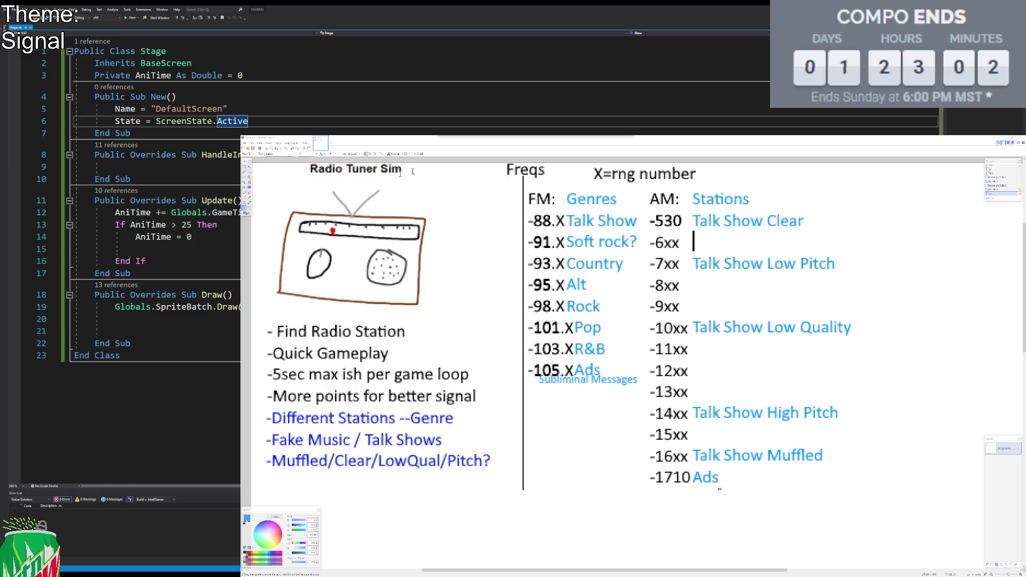
Step: Type 'Sports - Football Baseball Soccer Hockey' on the -9xx AM line
key(Return)
key(Return)
key(Return)
text(Sports)
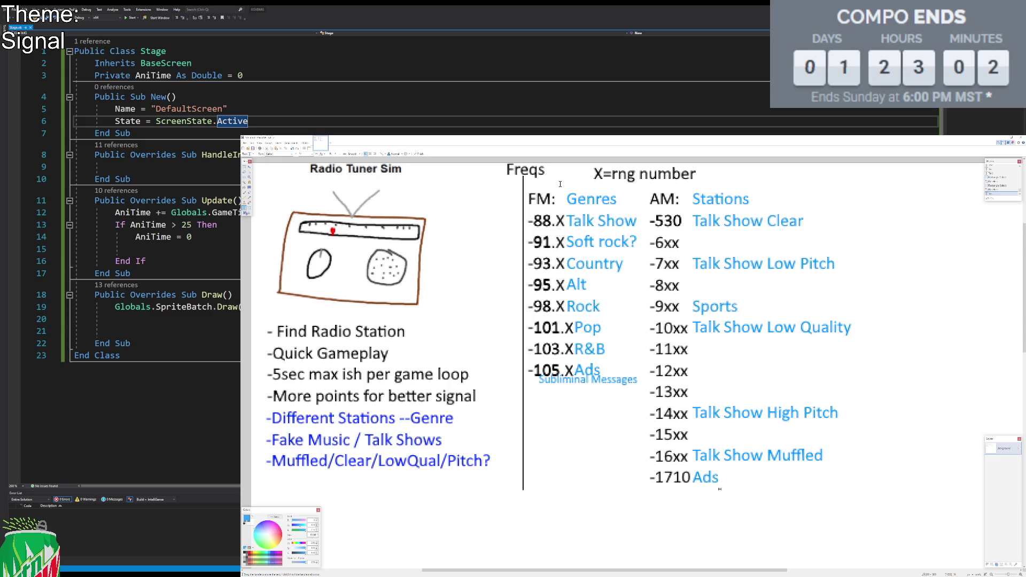
text( - )
text(Football Base)
text(ball )
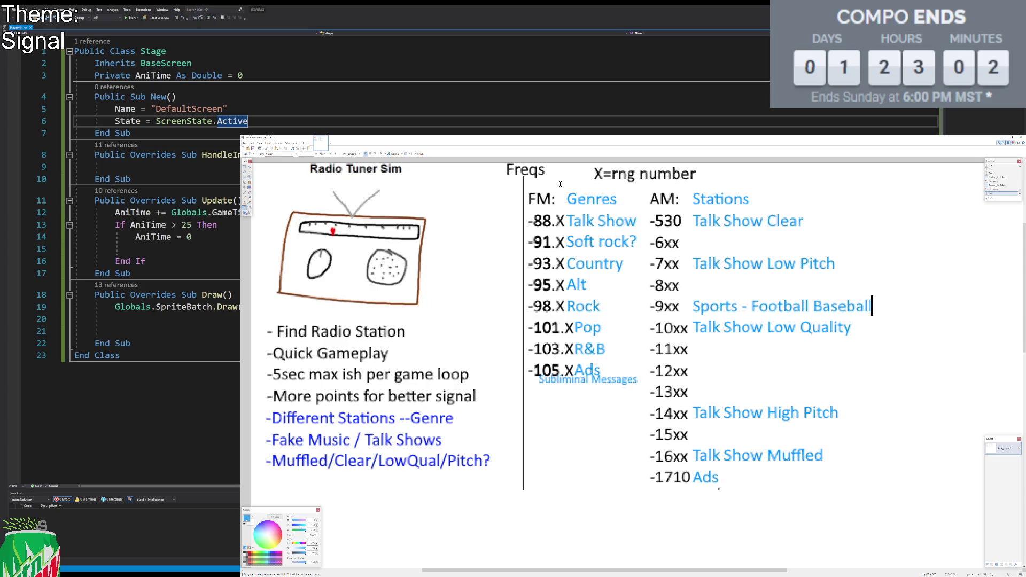
text(Soccer)
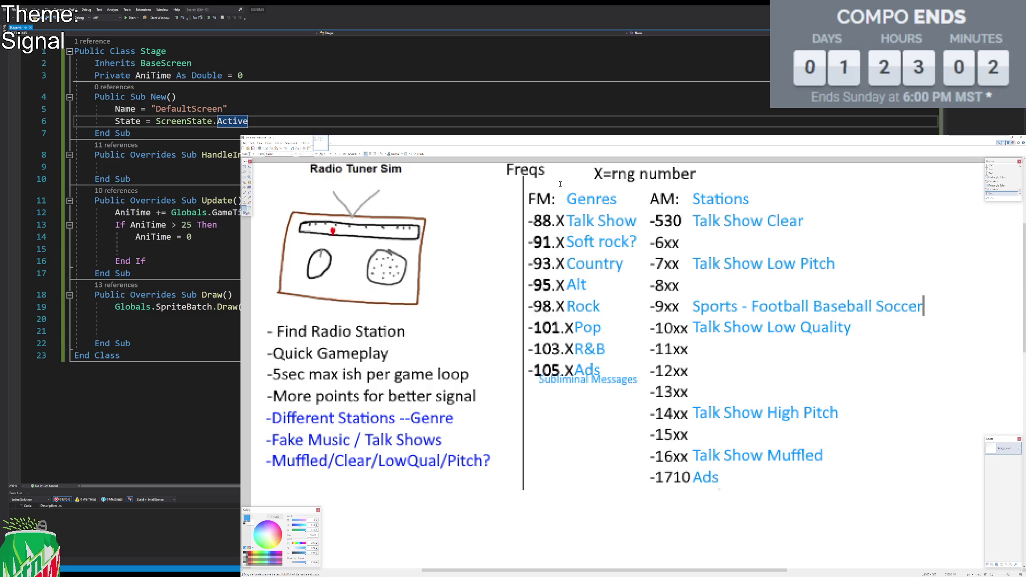
text( Hockey)
Step: Replace the sport names with 'Types, Days, Score,' after 'Sports -'
click(694, 371)
key(Up)
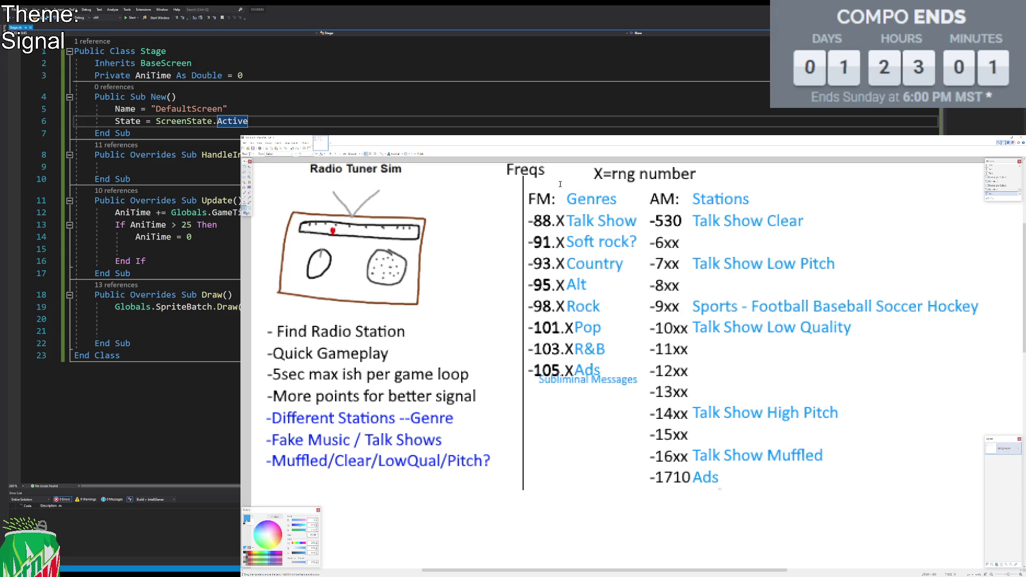
key(Up)
key(Up)
key(End)
key(BackSpace)
key(BackSpace)
key(BackSpace)
key(BackSpace)
text(Types, Days, Score)
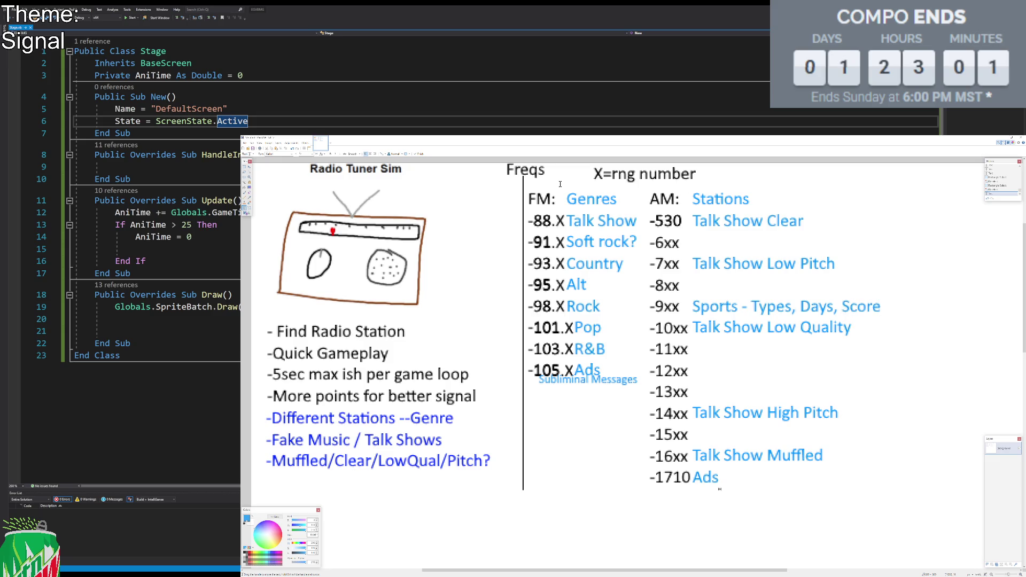
text(,)
Step: Swap 'Score' for 'Status' on the Sports line, then label -15xx Bluegrass and -13xx Opera
key(BackSpace)
key(BackSpace)
key(BackSpace)
text(Status)
key(Down)
key(Down)
key(Down)
key(Down)
key(Down)
text(Bluegrass)
key(Up)
key(Up)
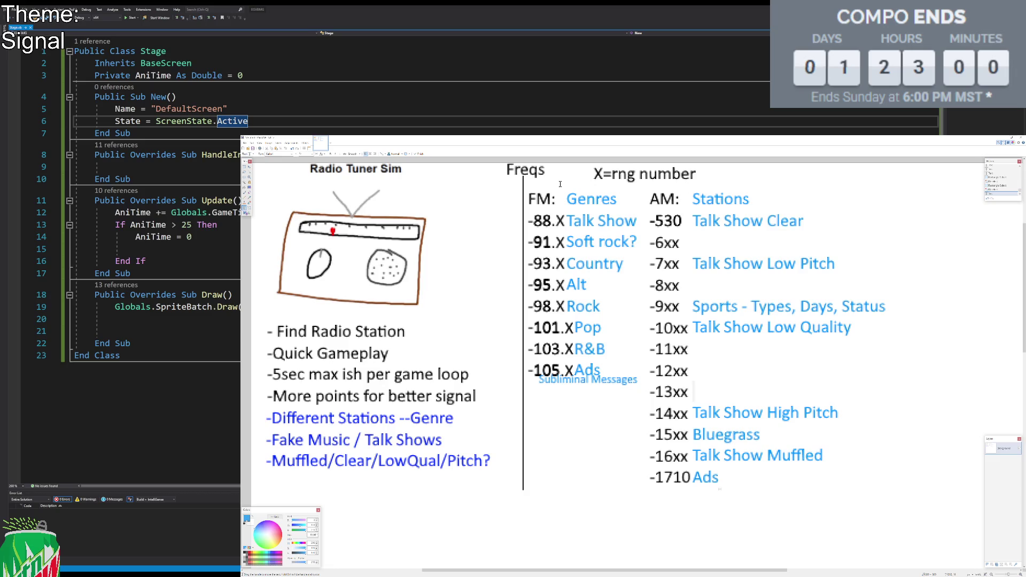
text(Opera)
key(Up)
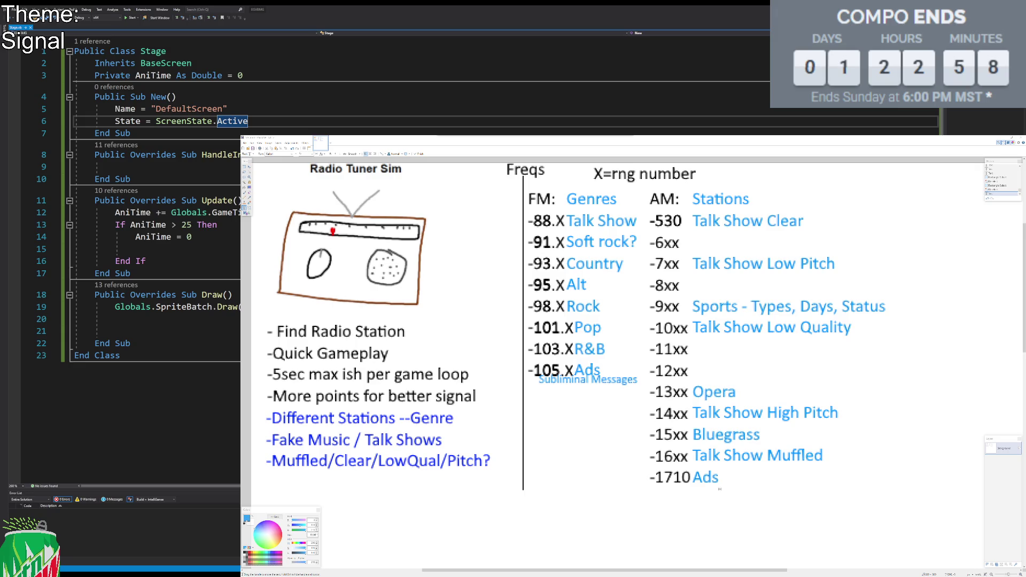
click(649, 150)
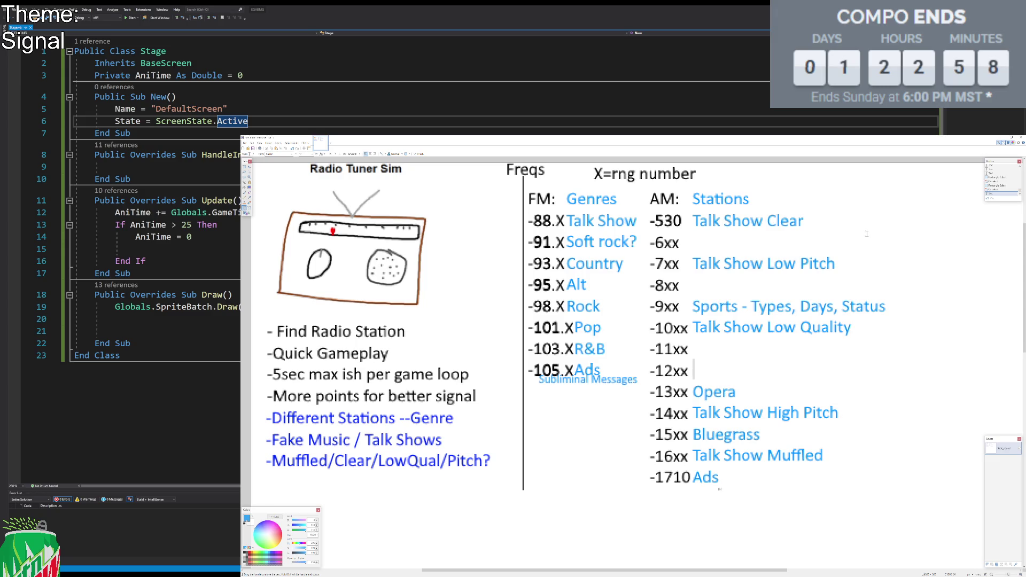
Step: Type 'News - Breaking, Weather, Gas/Grocery/Pool' on the -12xx AM line
text(News)
text(- Breaking)
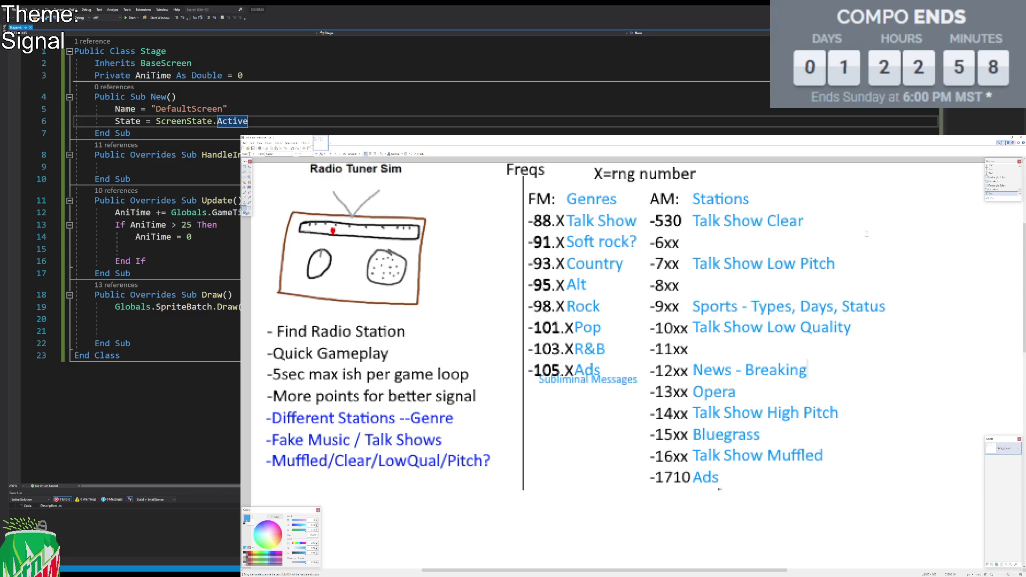
text(, )
text(Weather,)
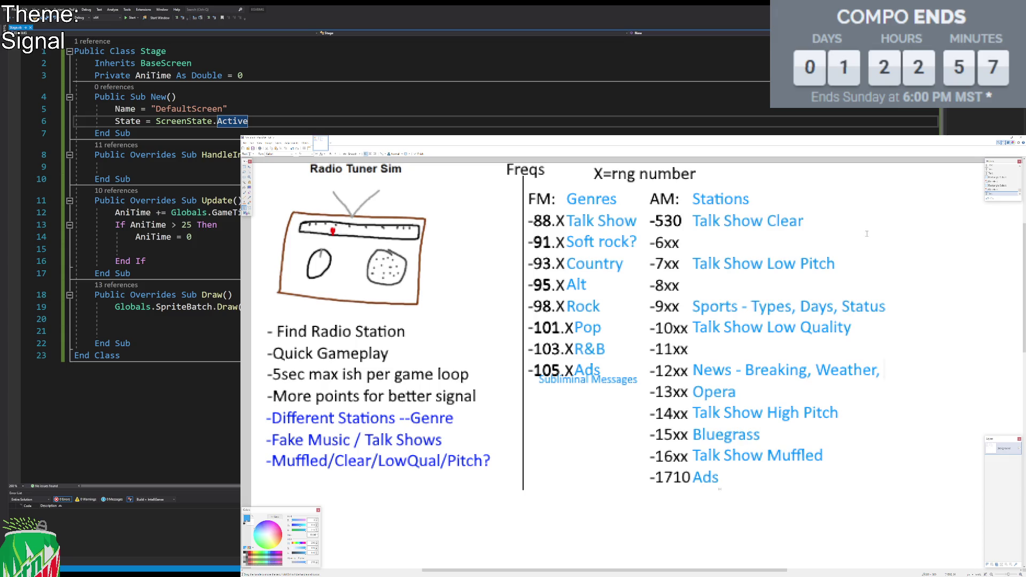
text(Gas)
text(/Grocery/)
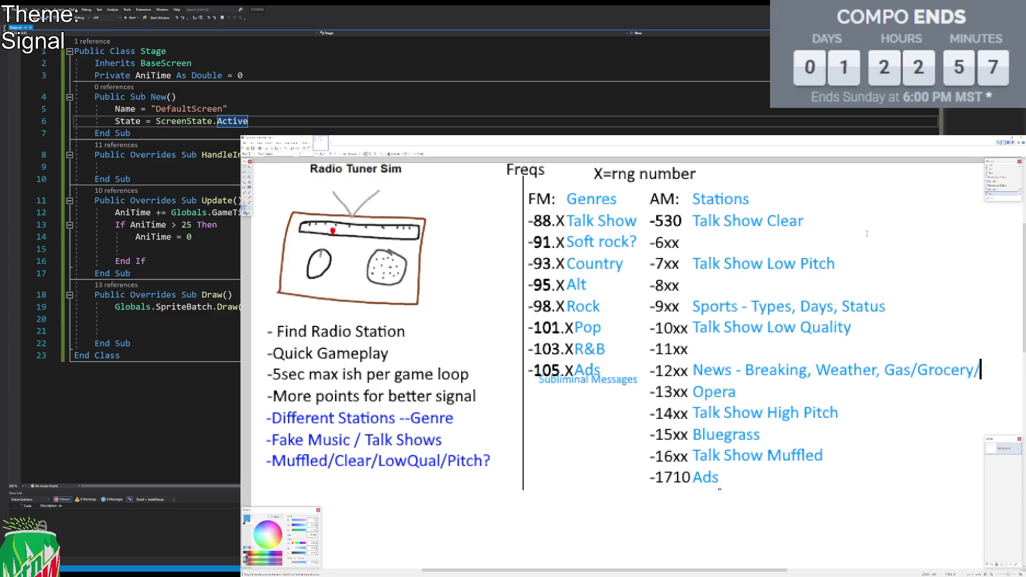
text(Pool)
key(Up)
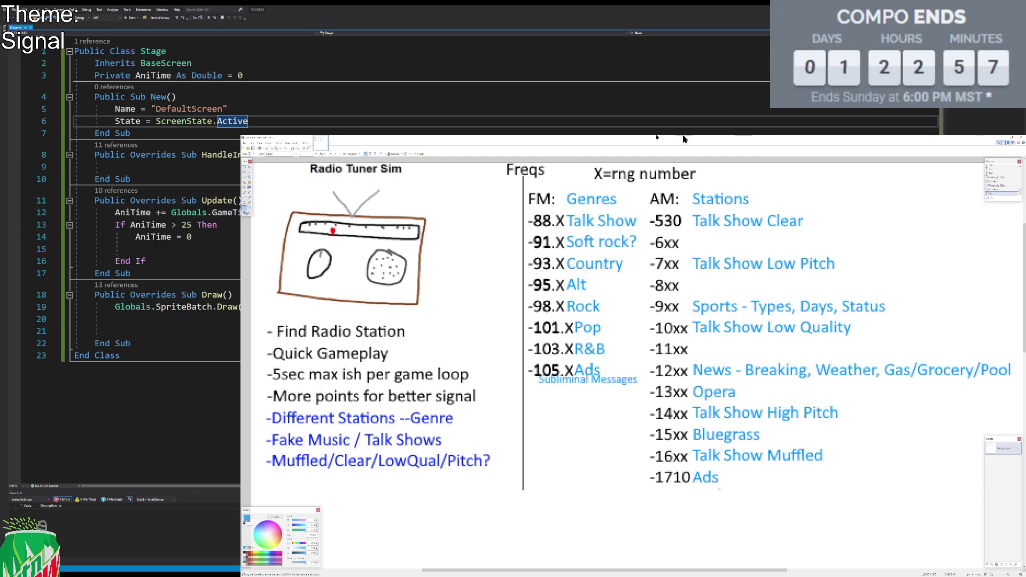
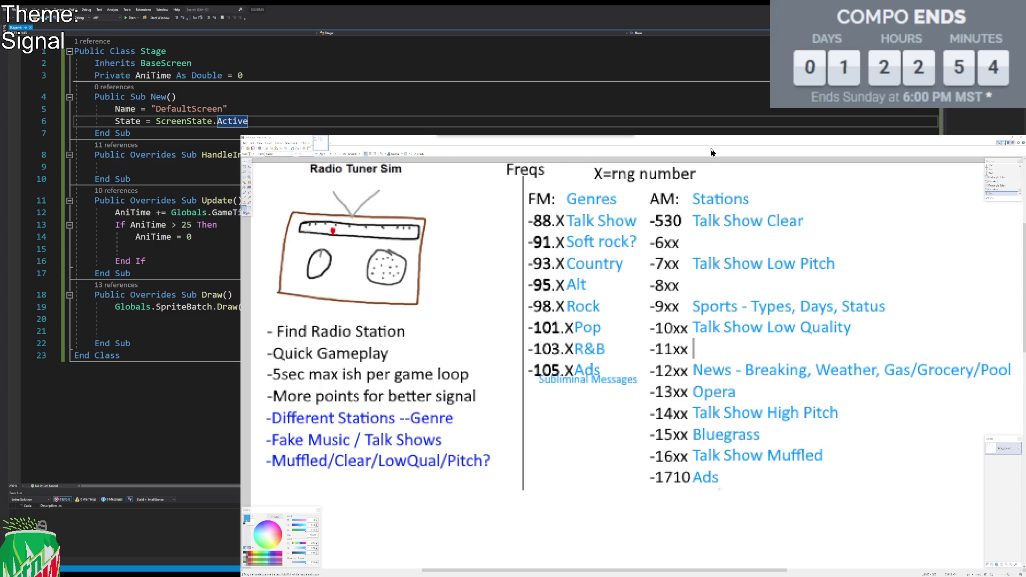
Step: Enter EDM on the -11xx AM line, remove the stray dash, and move up to the -8xx line
text(EDM -)
key(BackSpace)
key(BackSpace)
key(Up)
key(Up)
key(Up)
Step: Write Classical after -8xx and Jazz after -6xx in the AM list, then commit the text
click(827, 150)
text(Classical)
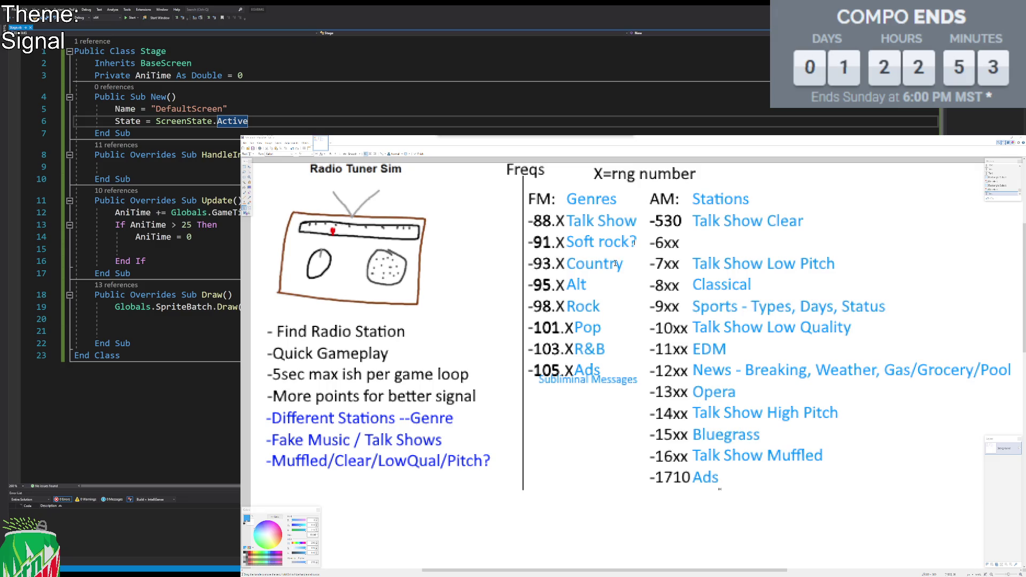
click(693, 235)
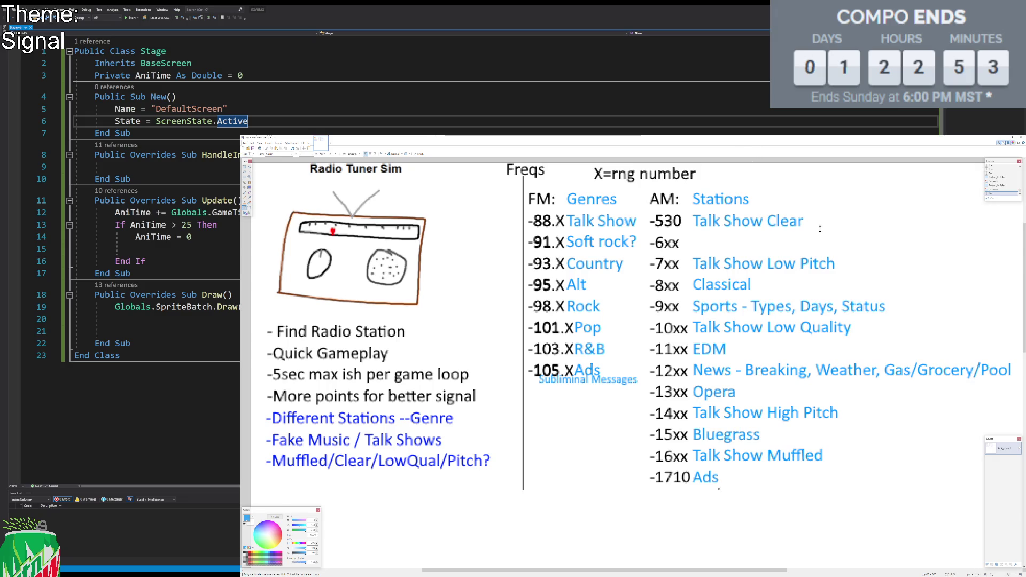
text(Jazz)
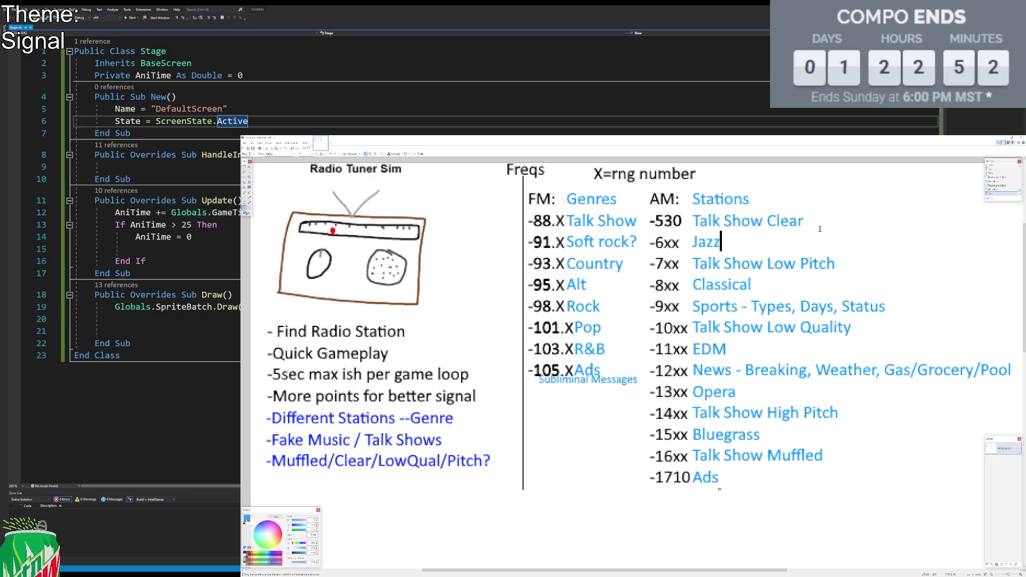
click(244, 166)
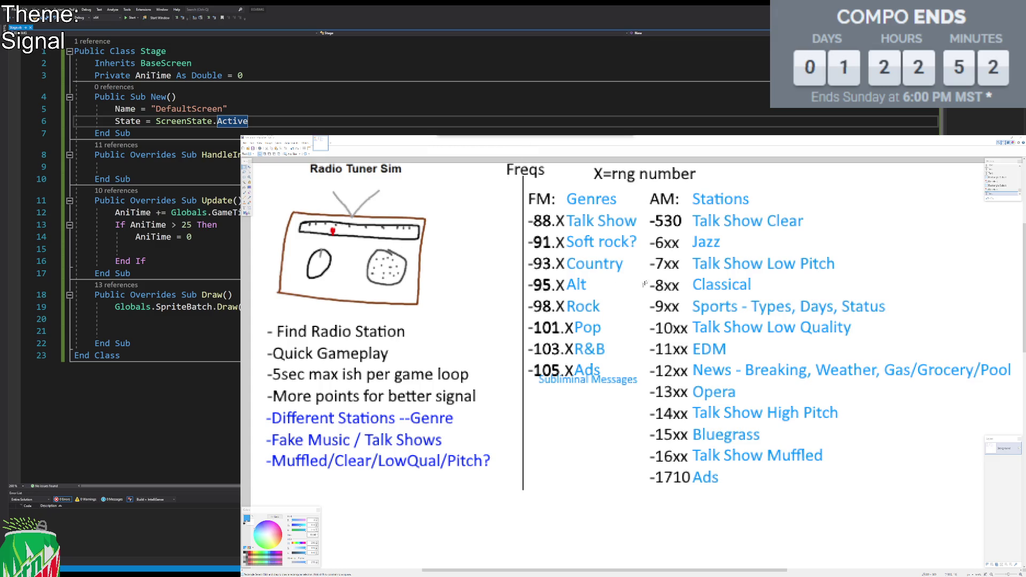
Step: Write '-Sound Type Patterns SWS W1W2S' as a new line beneath the feature list
scroll(589, 345, down, 1)
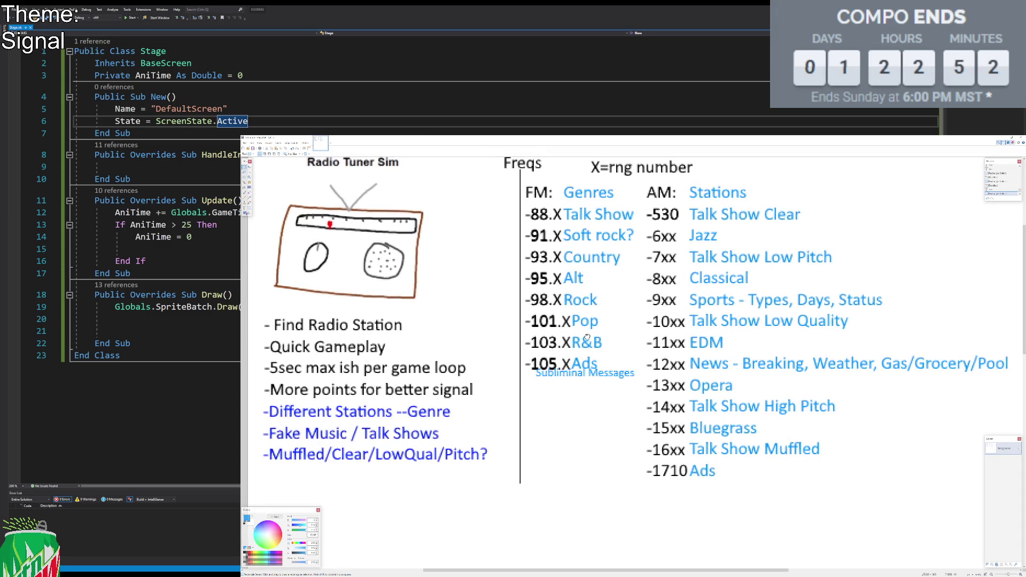
scroll(588, 345, down, 2)
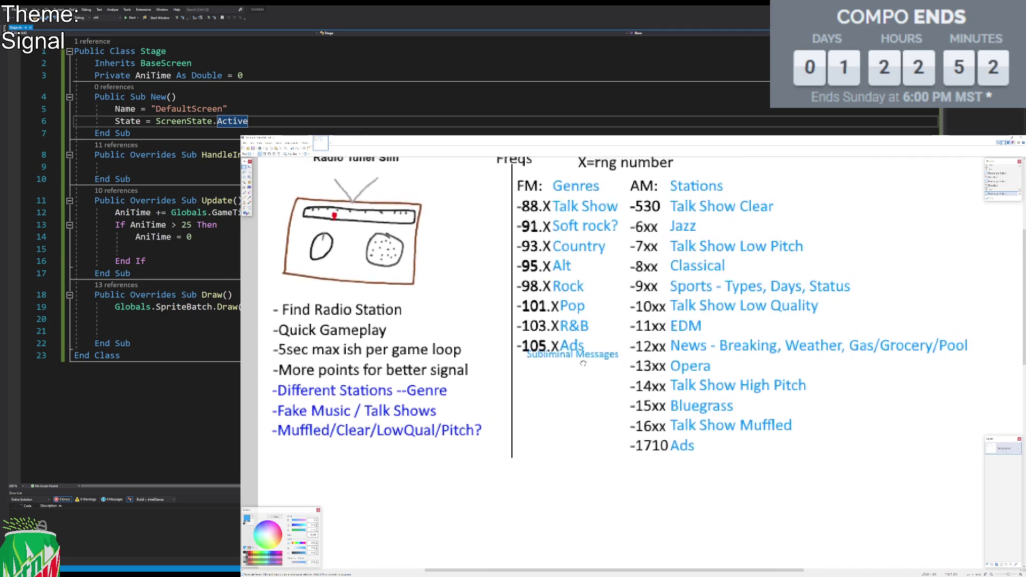
key(t)
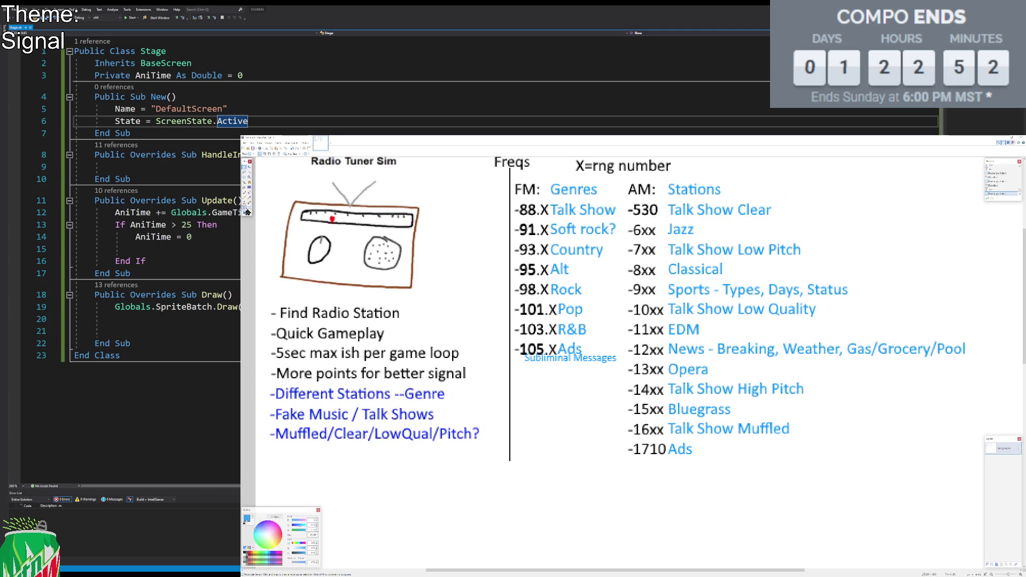
click(267, 456)
text(-P)
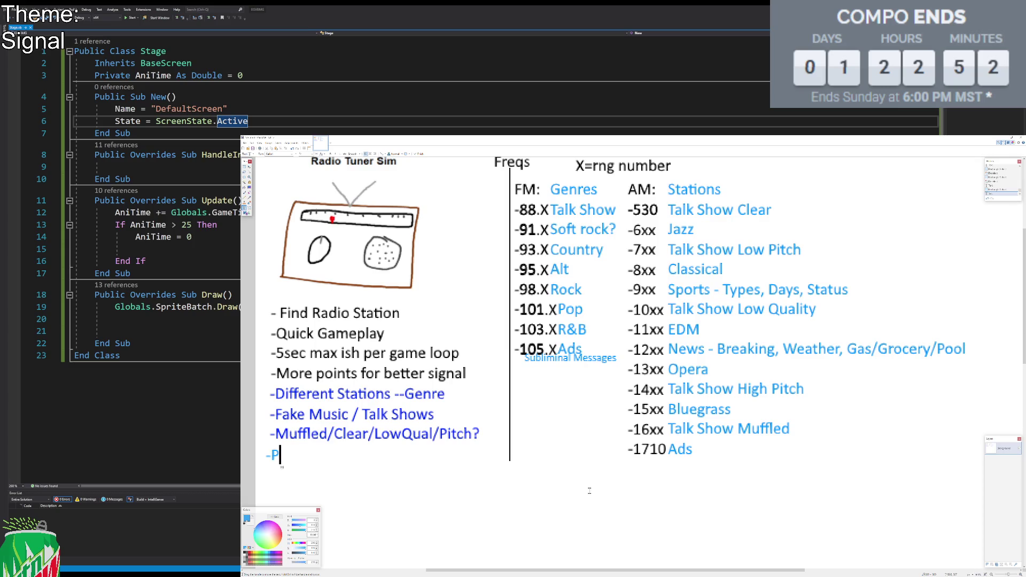
text(rocGen)
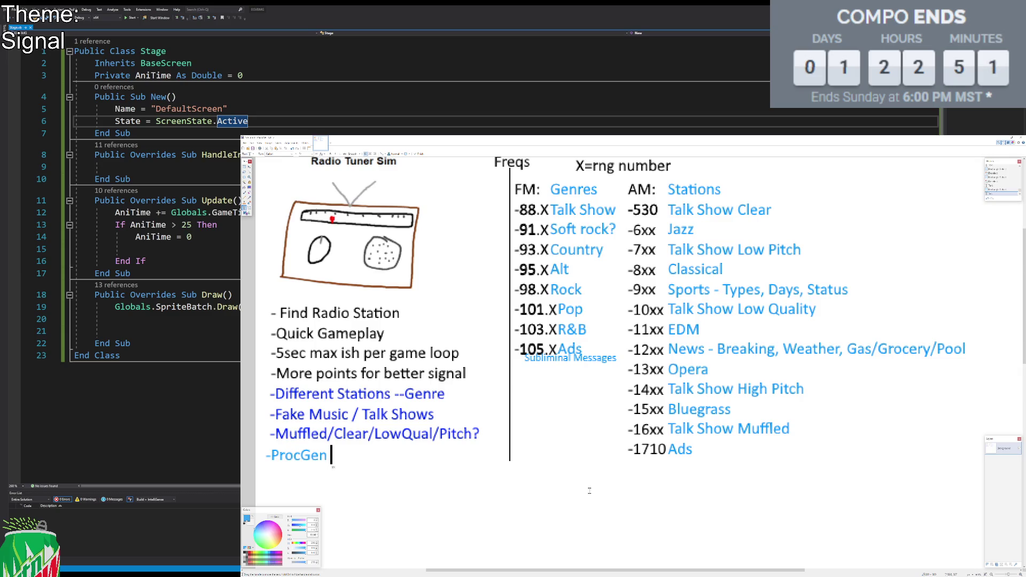
key(BackSpace)
key(BackSpace)
key(BackSpace)
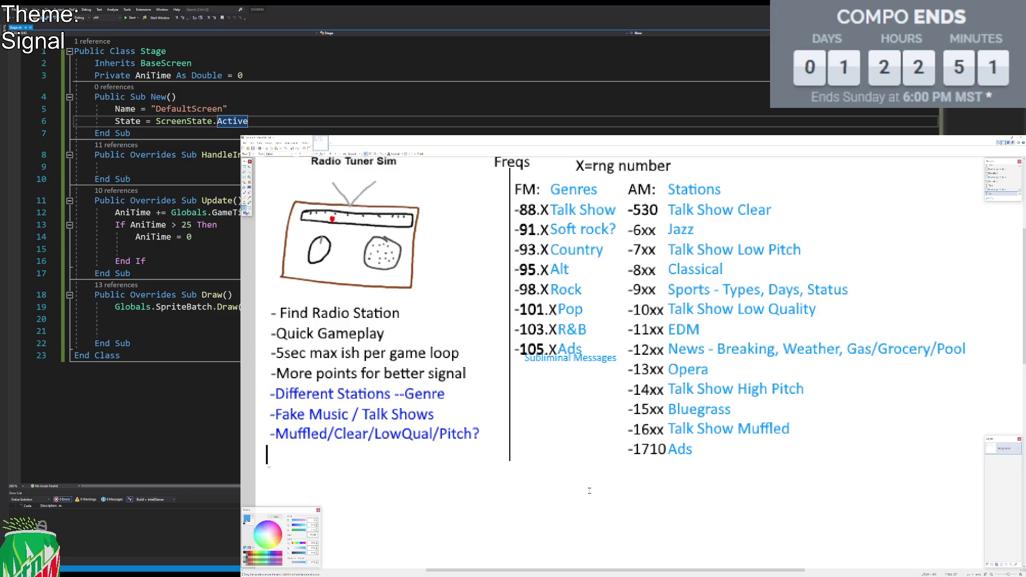
text(-Patter)
text(n)
key(BackSpace)
key(BackSpace)
key(BackSpace)
key(BackSpace)
key(BackSpace)
key(BackSpace)
text(Sound Type Patterns )
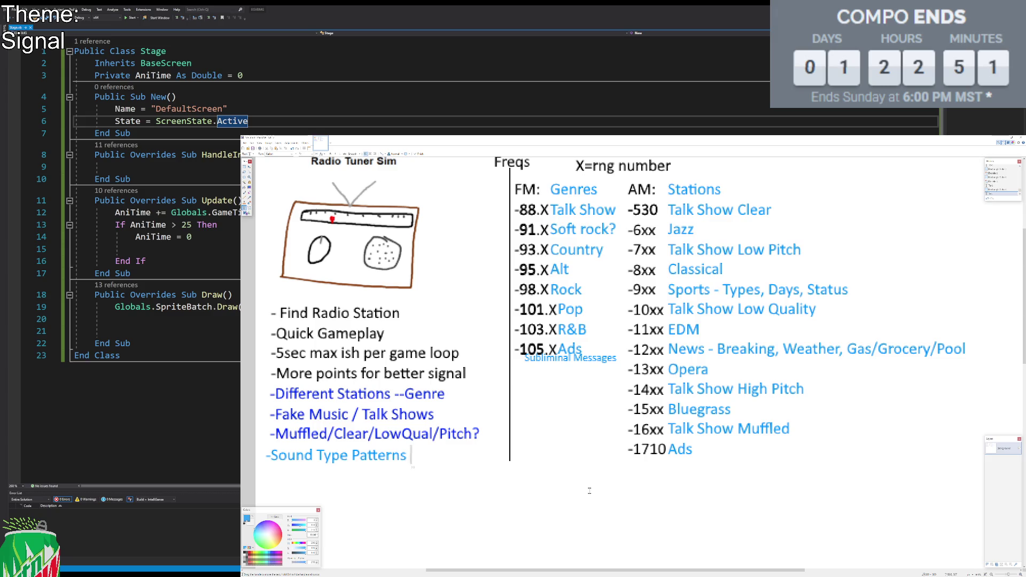
text(SWS )
text(W1W)
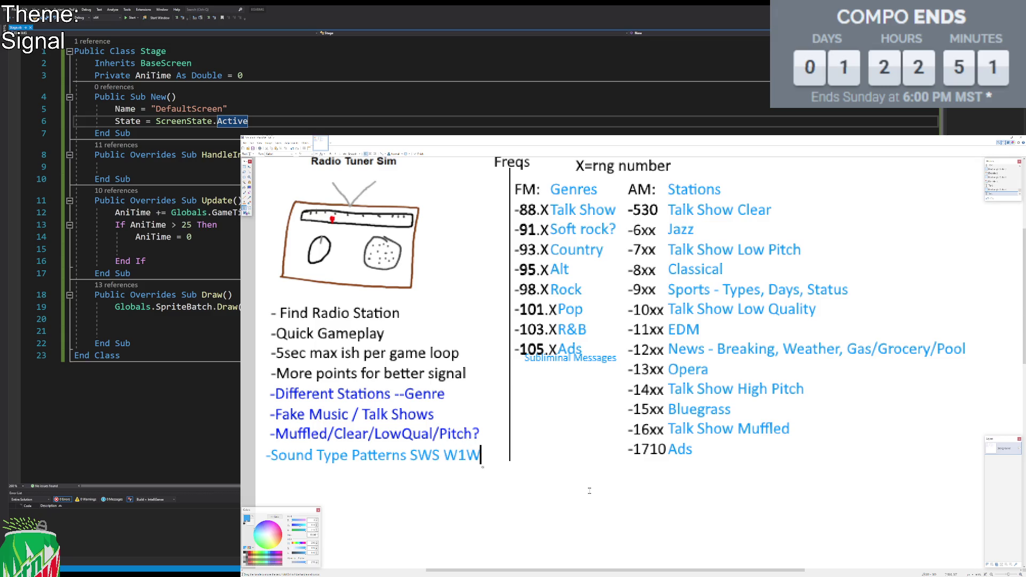
text(2S)
key(Return)
ctrl+scroll(684, 334, down, 2)
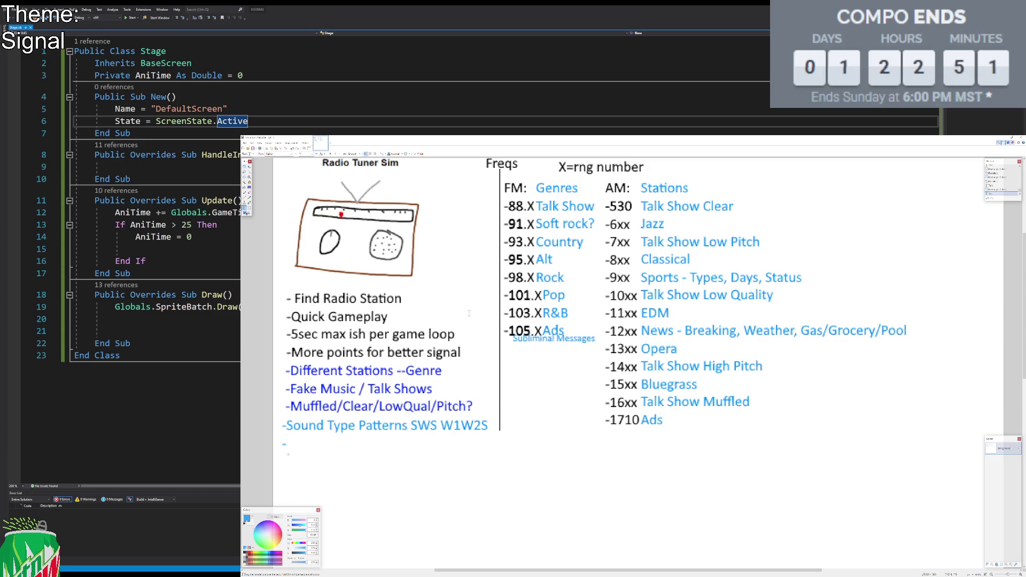
Step: Draw a black vertical line from top to bottom just right of the AM stations list
click(244, 167)
click(249, 208)
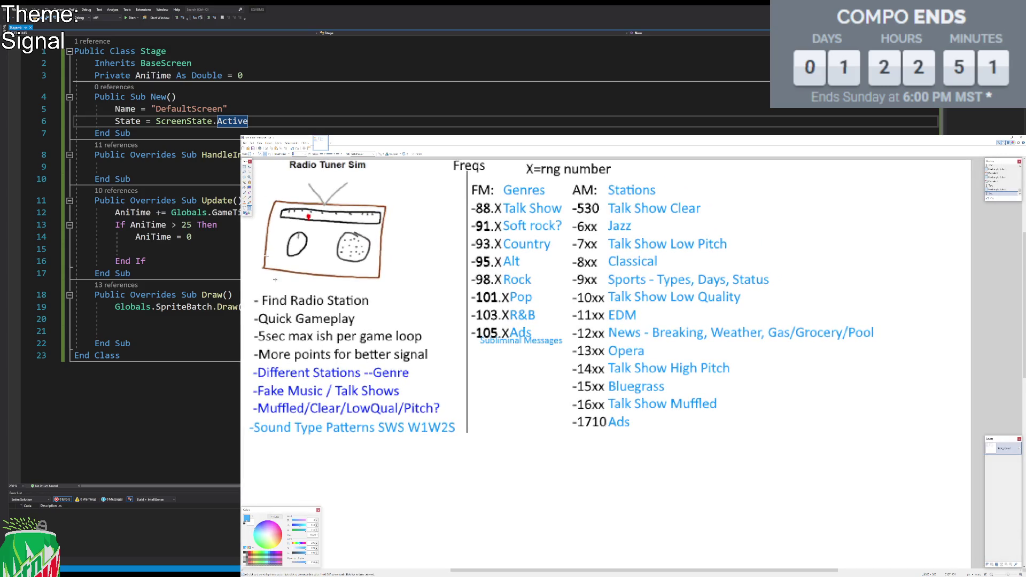
click(245, 554)
drag(875, 162, 875, 566)
scroll(913, 458, up, 5)
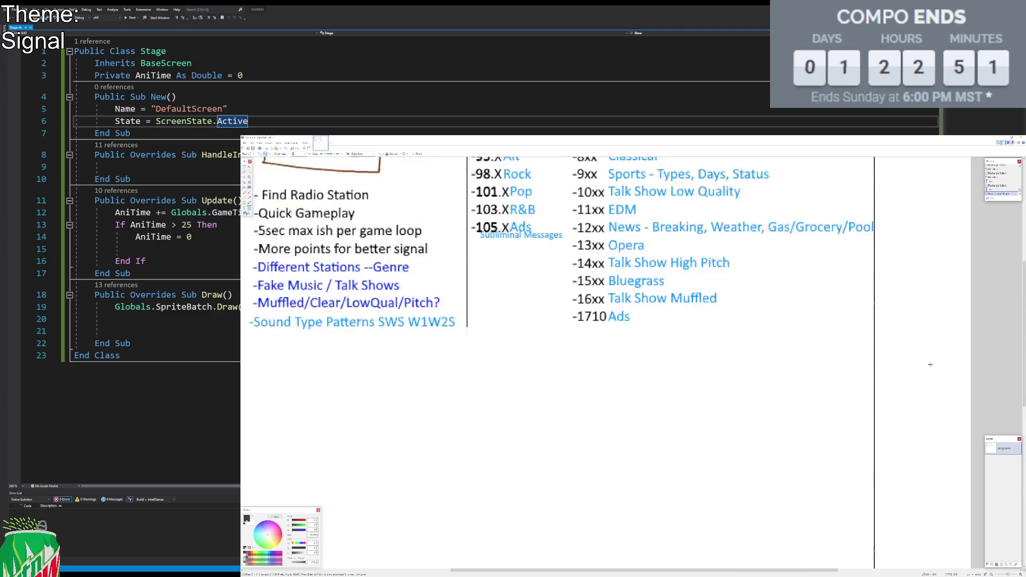
key(s)
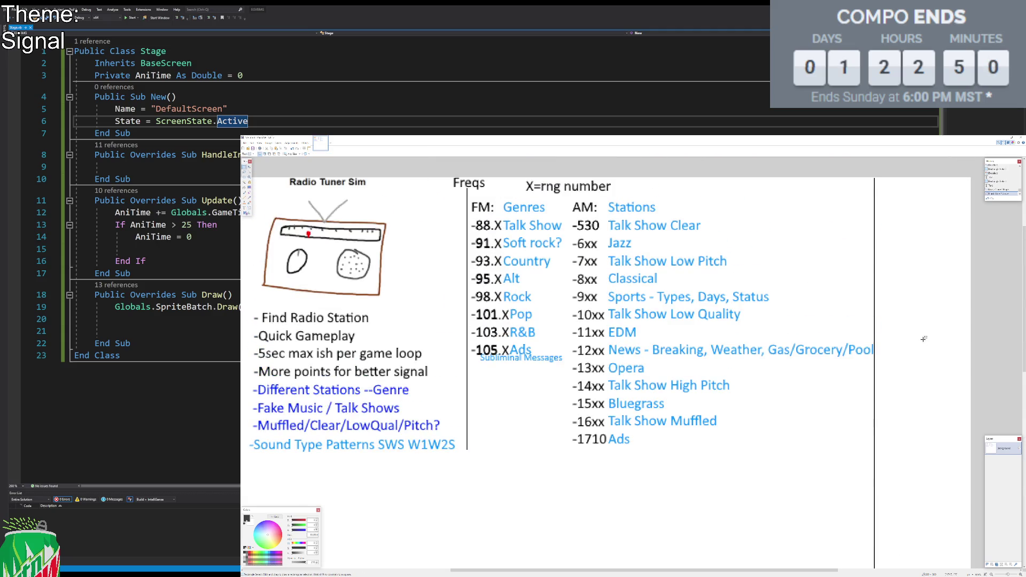
click(244, 207)
click(886, 188)
Step: Type the 'Roadmap:' heading, the date 4/17/26, and a first '-Select Game Idea' line
text(Roadmap)
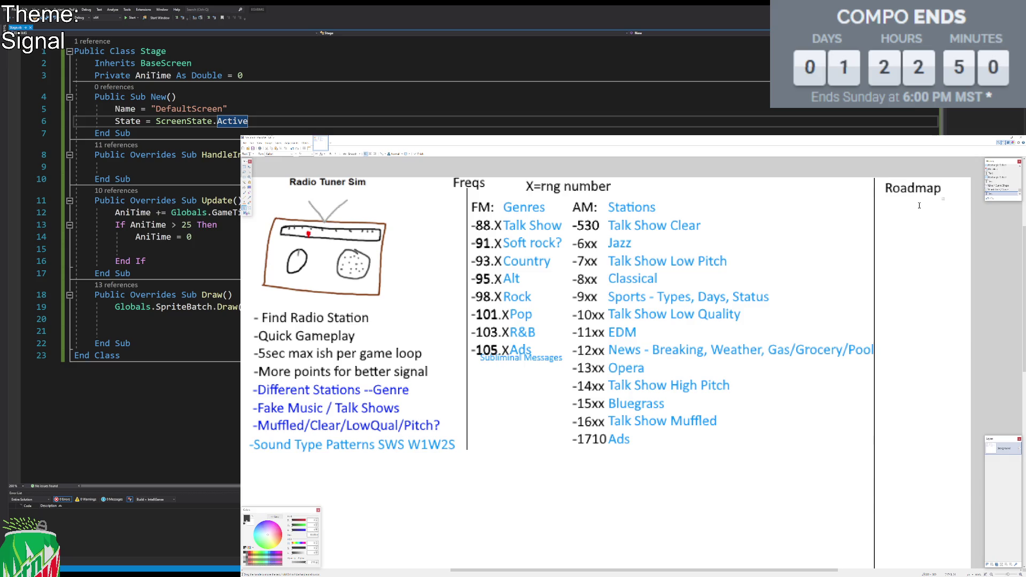
text(:)
key(Return)
text(4/17)
text(/)
text(26)
key(Return)
text(-)
text(Select Ga)
text(me)
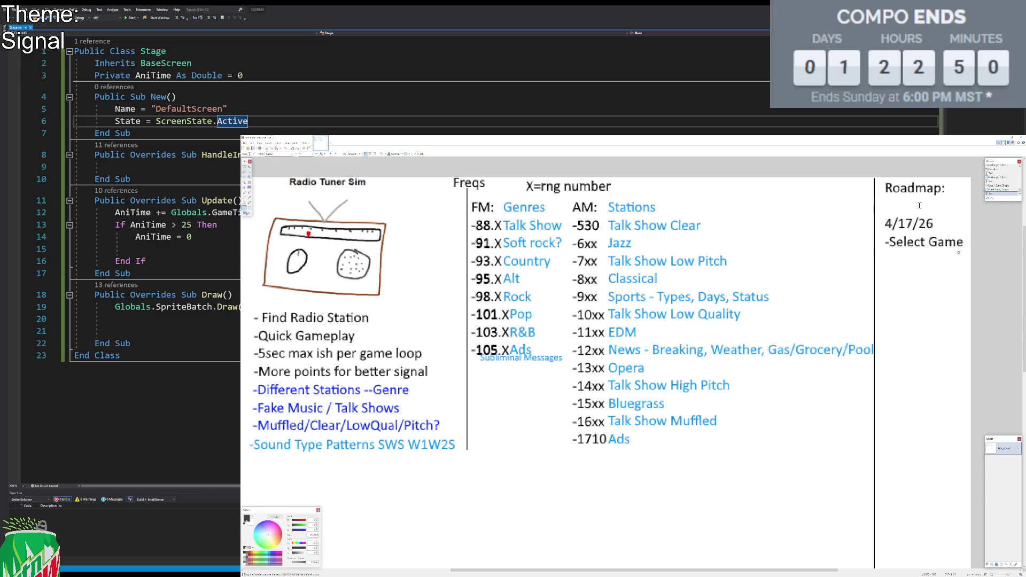
key(BackSpace)
key(BackSpace)
key(BackSpace)
text(Idea)
Step: Make the roadmap text smaller, nudge it left and up, and finish the 'Game Idea' wording
click(307, 153)
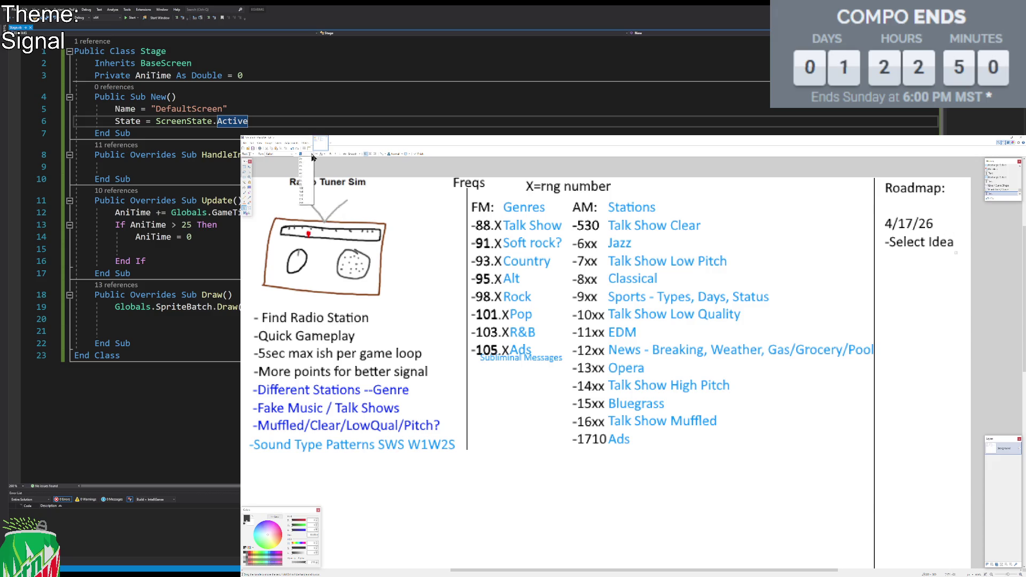
click(307, 167)
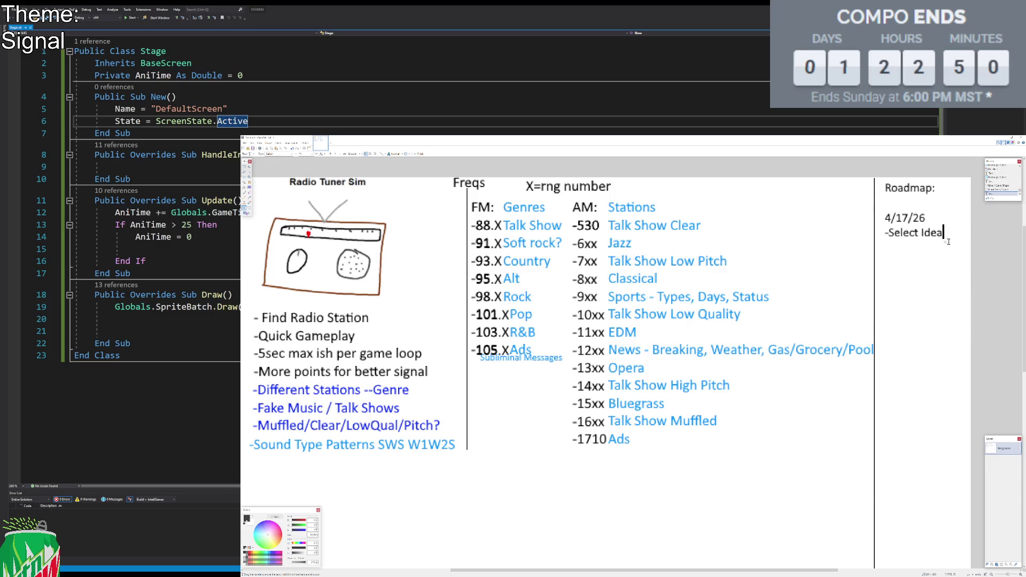
drag(945, 242, 936, 238)
key(BackSpace)
key(BackSpace)
key(BackSpace)
text(Game Idea)
key(Return)
Step: Add roadmap items -Draw out GUI, -Get basic Input, -Goal Frequency, -Static ranges, -Visual Indicators
text(-)
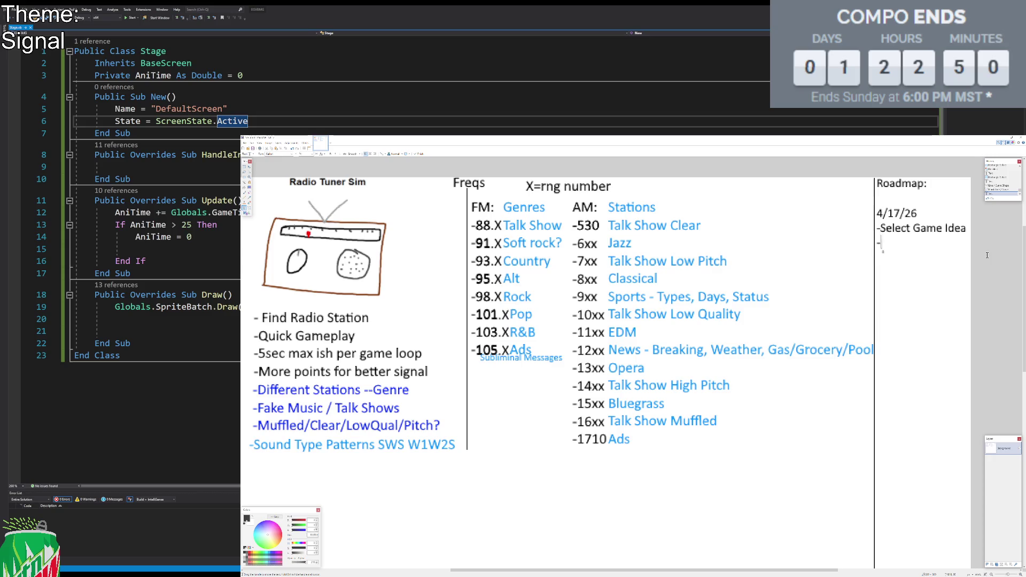
text(Dra)
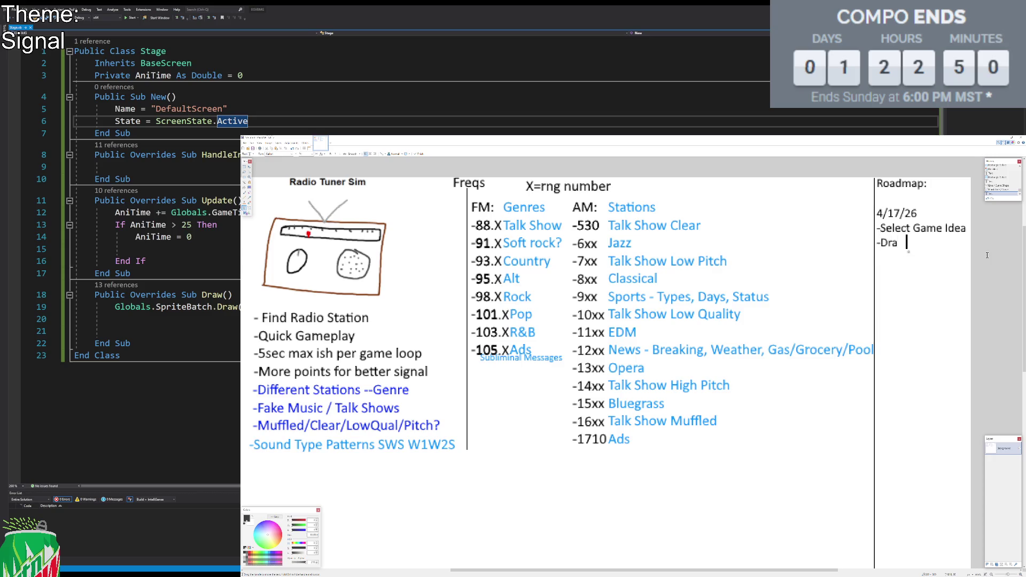
text(w out GUI)
key(Return)
text(-)
text(Get ba)
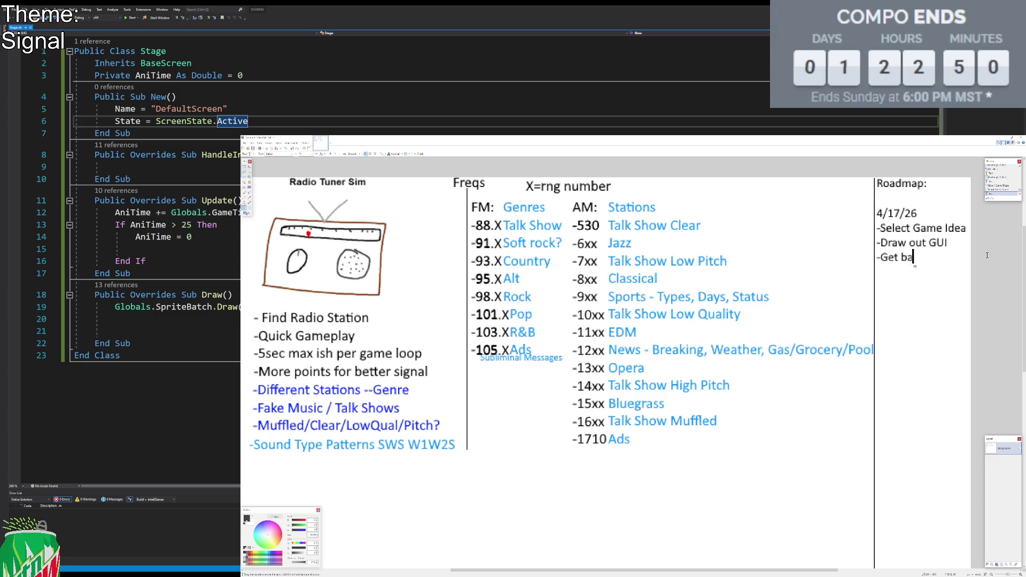
text(sic lnput)
key(Return)
text(oal Frequency)
key(Return)
text(-)
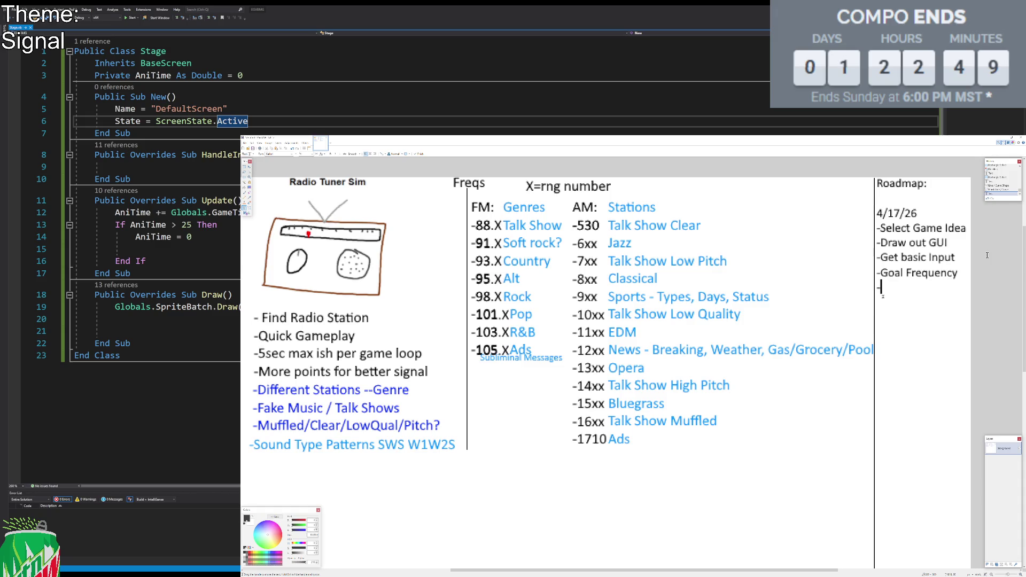
text(Static)
text( ranges)
text(Vi)
text(sual)
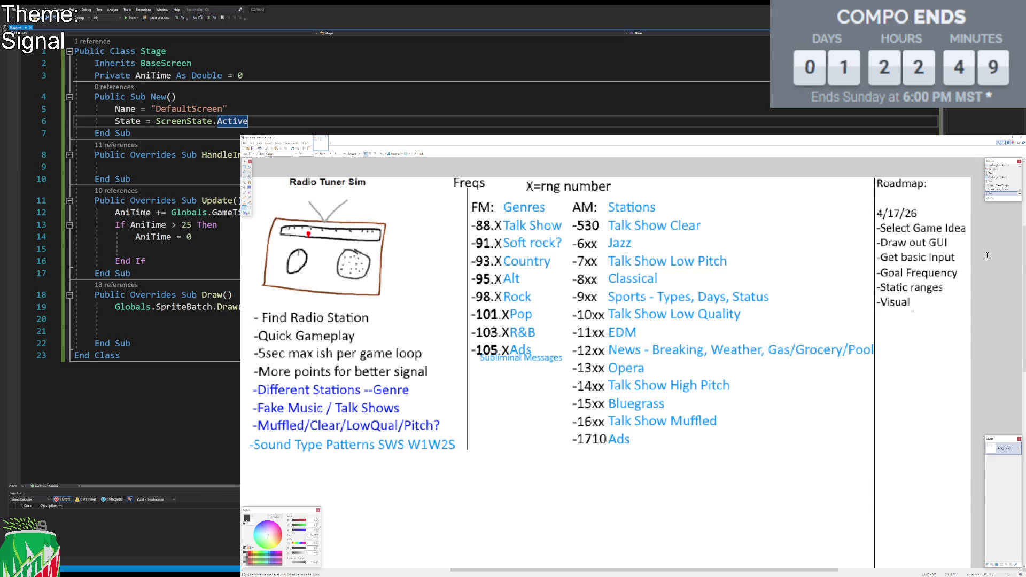
text( Indicators)
key(Return)
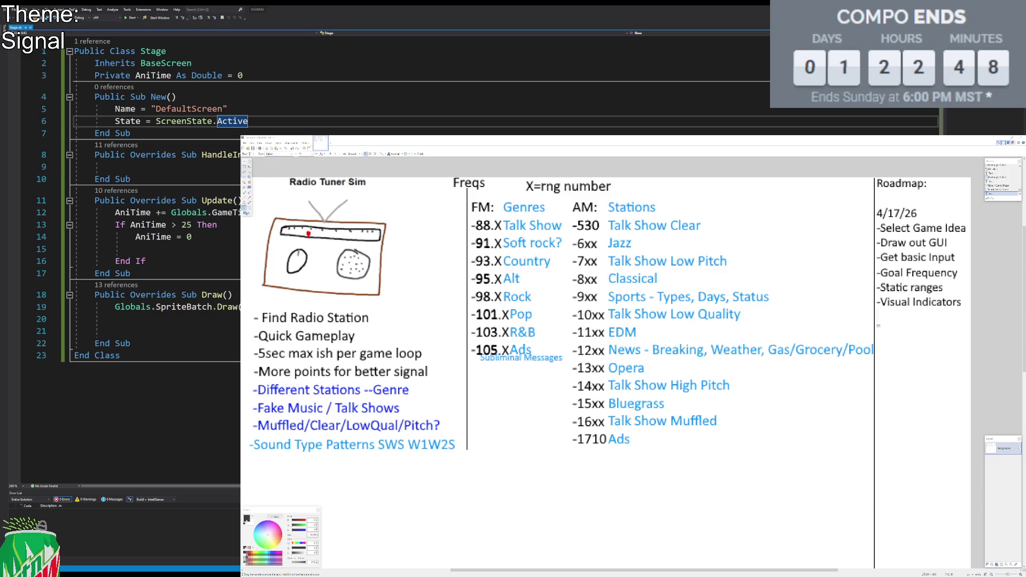
Step: Append -AM/FM Switch, -Fine Tune Dial?, -Volume Dial and -SFX Voume Dial under Visual Indicators
click(966, 340)
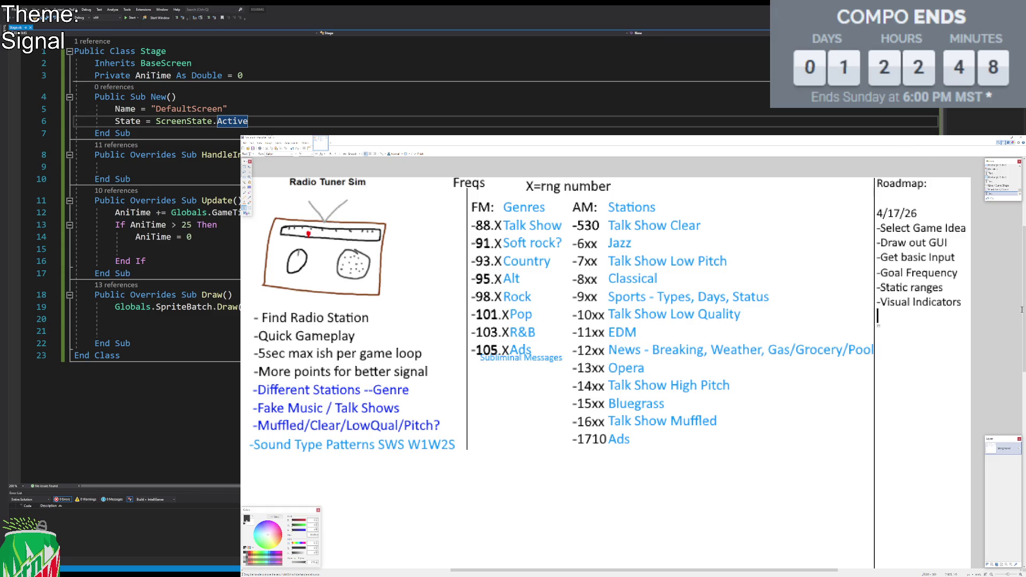
text(-AM/FM S)
text(witch )
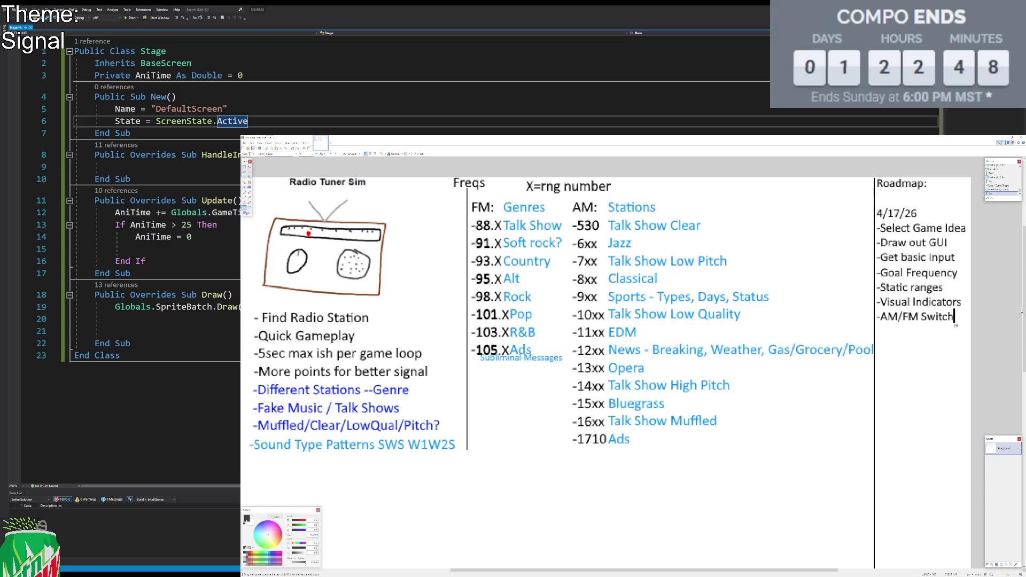
text(-)
text(Fine Tune Dial)
text(?)
key(Return)
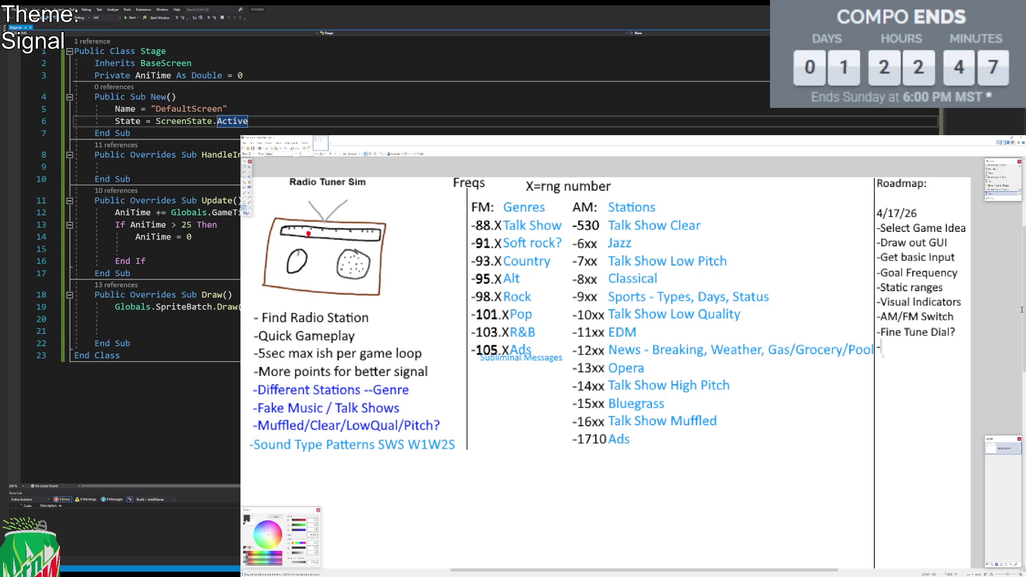
text(Volume Dial)
key(Return)
text(-)
text(SFX Vo)
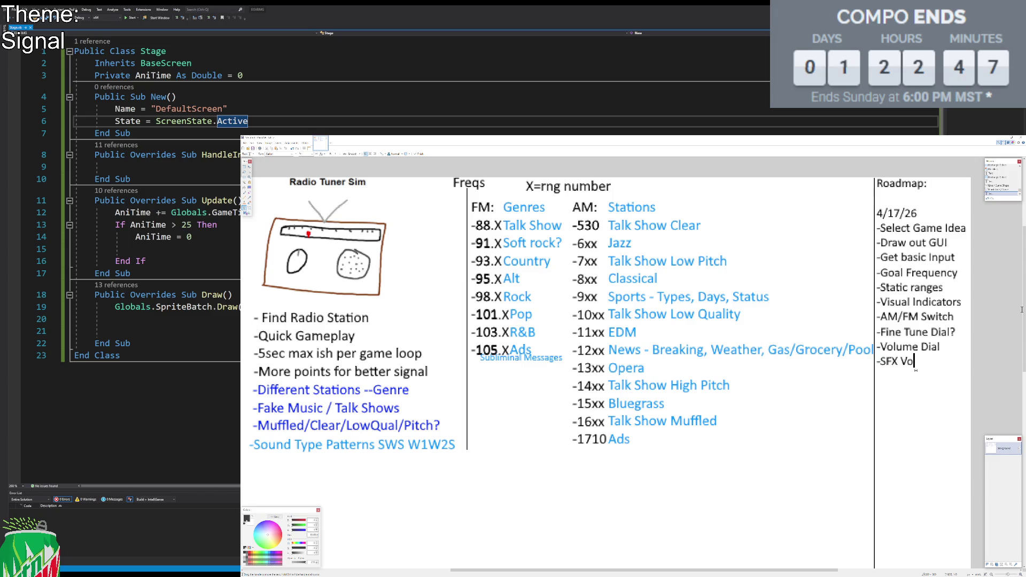
text(ume Dial)
key(Return)
text(-)
Step: Type the date 4/18/26 and insert a blank line above it
text(18/26)
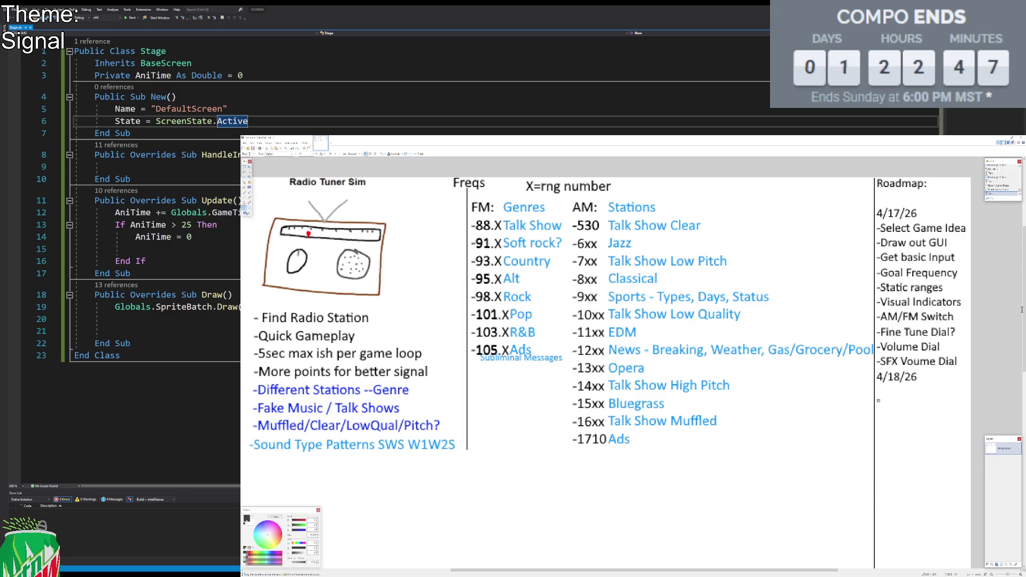
key(Up)
key(Home)
key(Return)
key(Down)
Step: List -Record SFX, -Play SFX on Freq, -Fade between Cs and -Sound patterns under 4/18/26
text(Record)
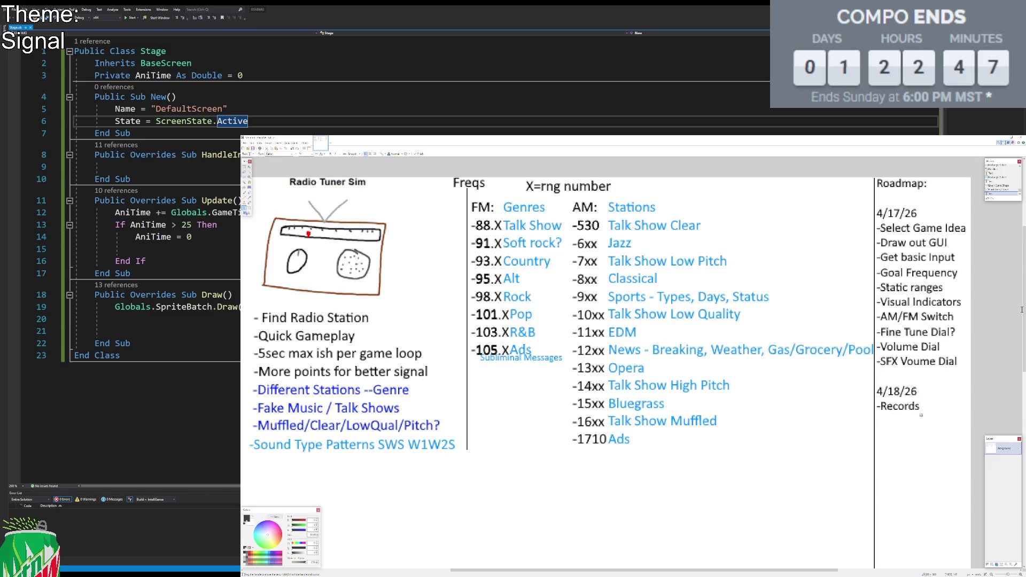
text( SFX)
key(Return)
text(-)
text(Play SFX)
text( on Freq)
key(Return)
text(-Fade be)
text(tween)
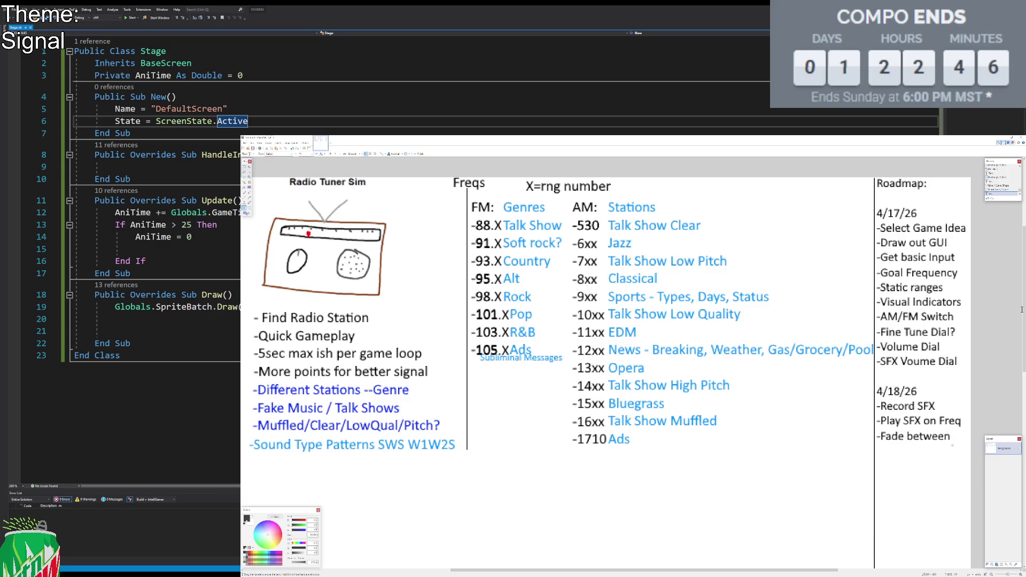
text( Cs)
key(Return)
text(-)
text(Sounds f)
key(BackSpace)
key(BackSpace)
key(BackSpace)
text(patterns)
key(Return)
text(-)
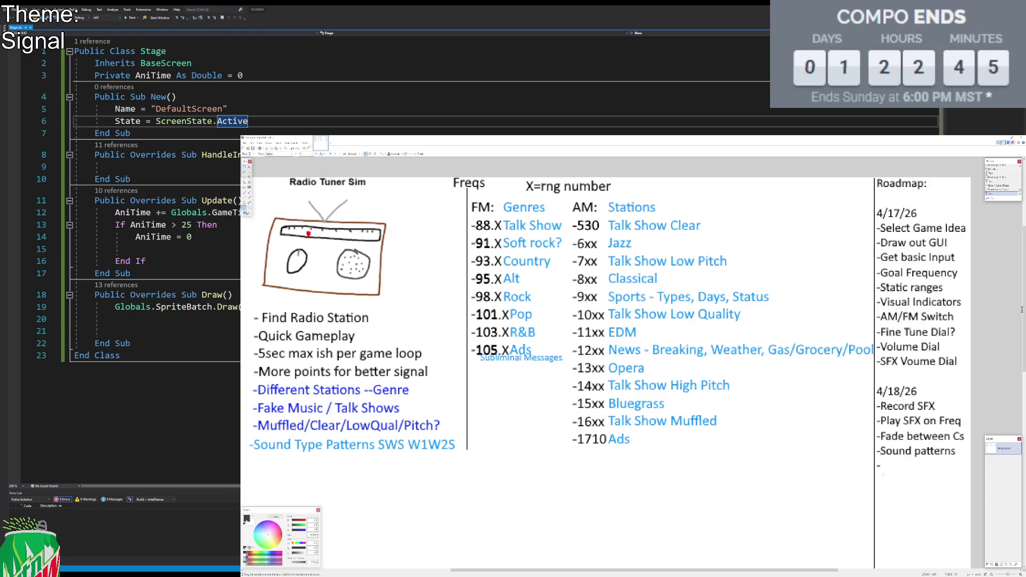
Step: Add '-Game: Why?' as the last 4/18/26 item, leaving space for the next date
text(ory)
key(BackSpace)
key(BackSpace)
key(BackSpace)
text(hy)
key(BackSpace)
key(BackSpace)
key(BackSpace)
text(me:)
text( Why?)
key(Return)
click(878, 510)
Step: Start the 4/19/26 section with -Scaling Issues, -MP3 if can't and -Sound Cut off
text(4/19/26)
key(Return)
key(Return)
text(-)
key(BackSpace)
key(BackSpace)
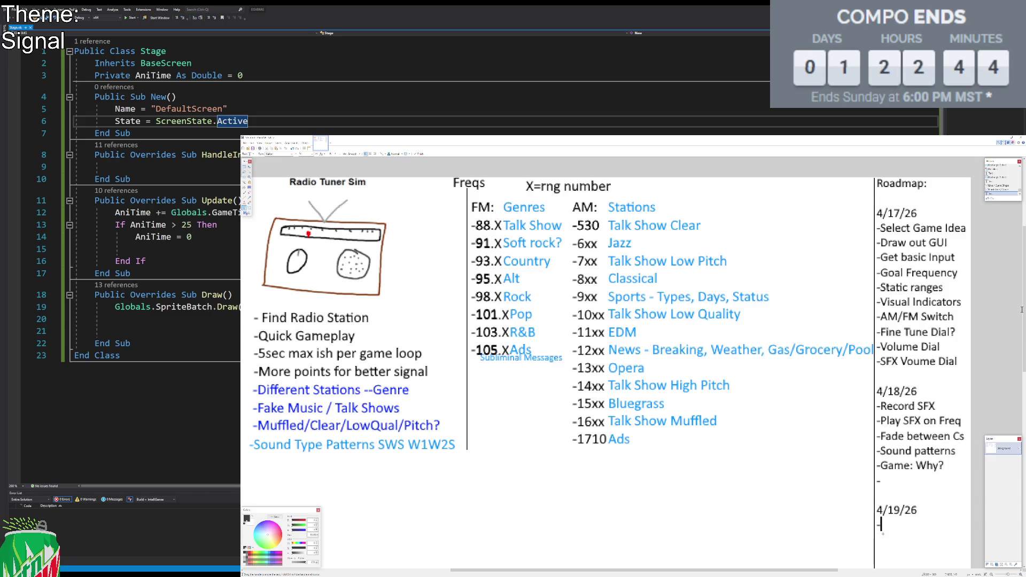
text(Scaling Iss)
text(ues)
key(Return)
text(-)
text(MP3 if can't)
key(Return)
text(-)
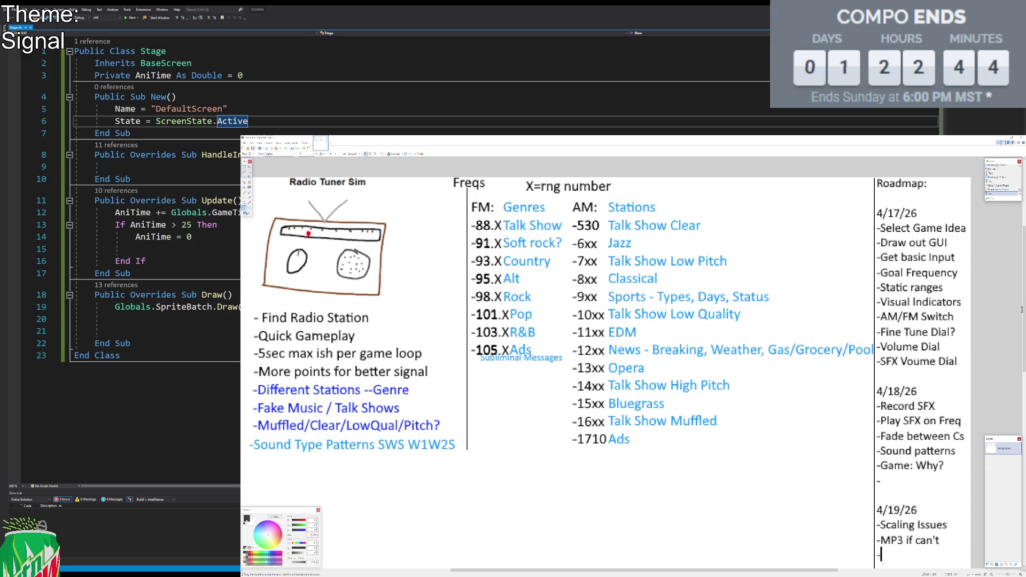
text(Sound Cut off)
key(Return)
Step: Add -Tutorial?, -Fade in/out and -Screenshake to the 4/19/26 list
text(-)
scroll(1022, 310, down, 4)
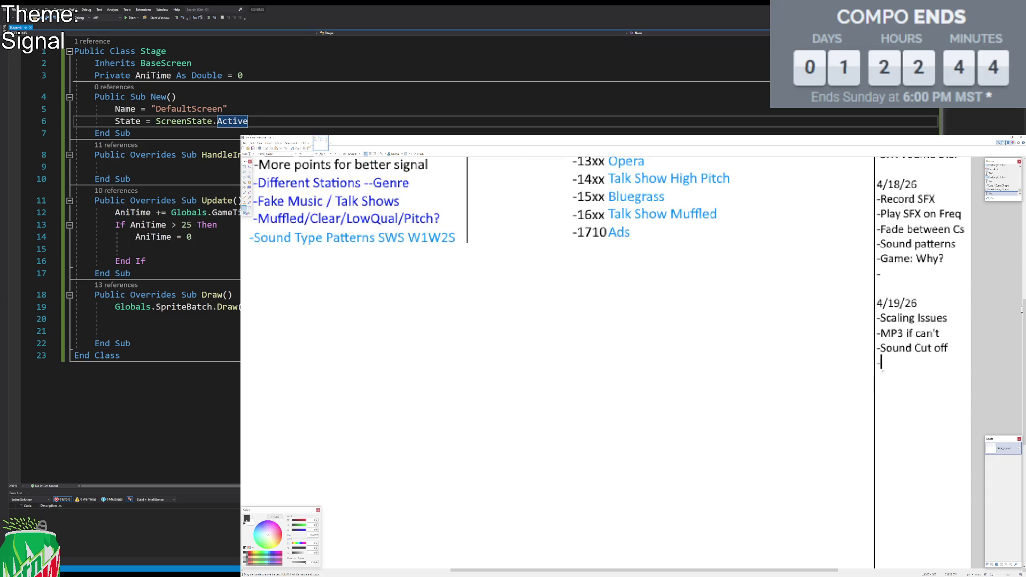
text(Tutorial?)
key(Return)
text(-)
text(Fade in/out)
key(Return)
text(-)
text(Scrr)
key(BackSpace)
text(eenshal)
key(BackSpace)
text(ke)
key(Return)
Step: Finish the last 4/19/26 line as '-Other Visual FX'
text(-)
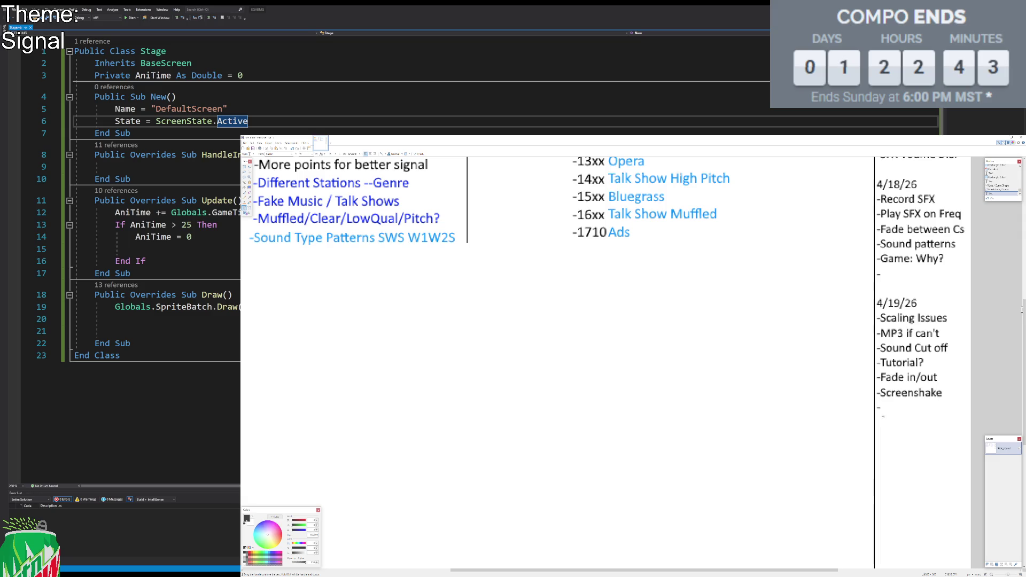
text(Other CV)
key(BackSpace)
key(BackSpace)
text(Visual Effect)
key(BackSpace)
key(BackSpace)
key(BackSpace)
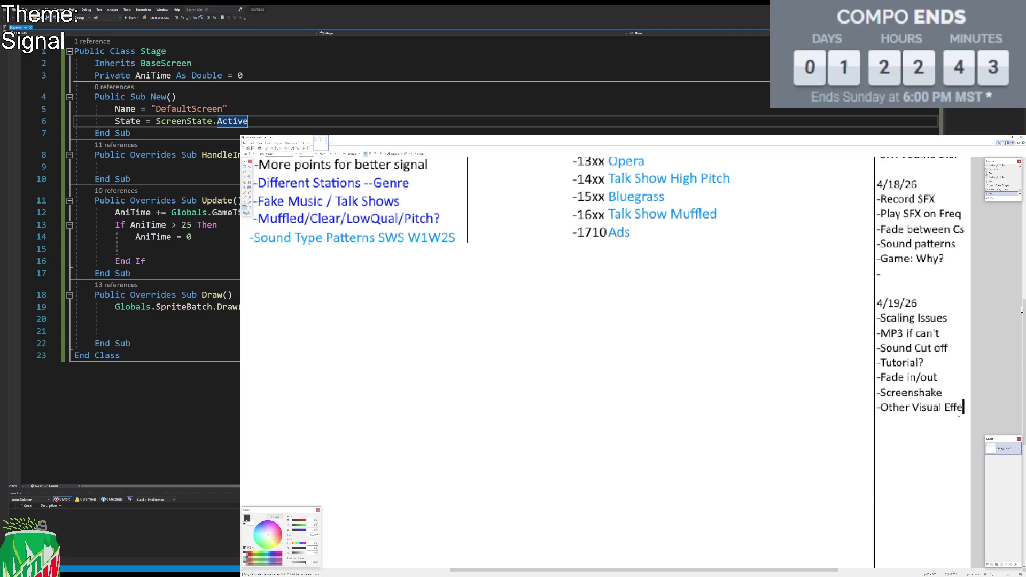
text(FX)
scroll(1005, 338, up, 5)
Step: Zoom out and open an empty line above '-Record SFX' in the 4/18/26 list
scroll(1005, 338, down, 1)
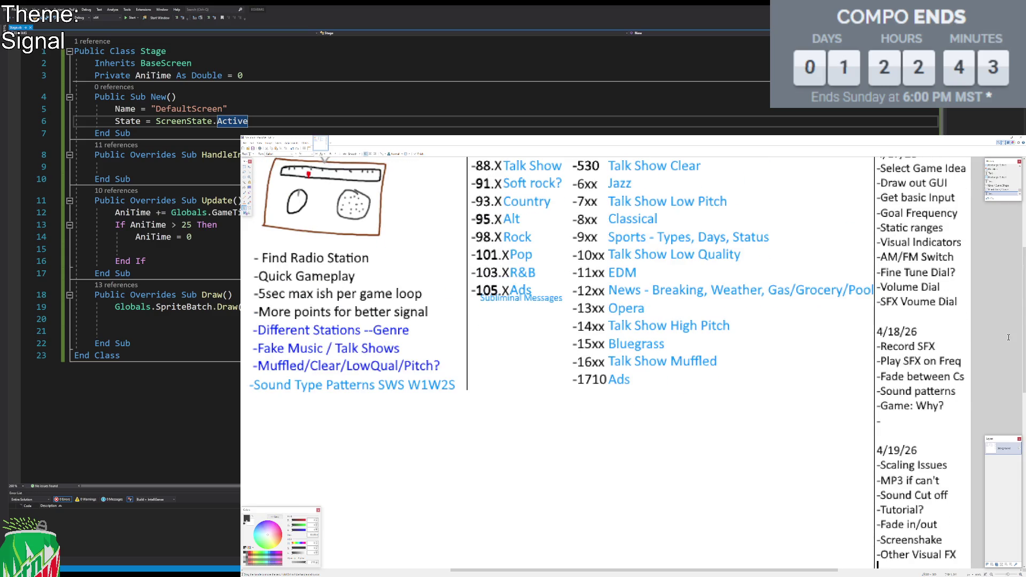
ctrl+scroll(984, 339, down, 3)
scroll(958, 340, down, 1)
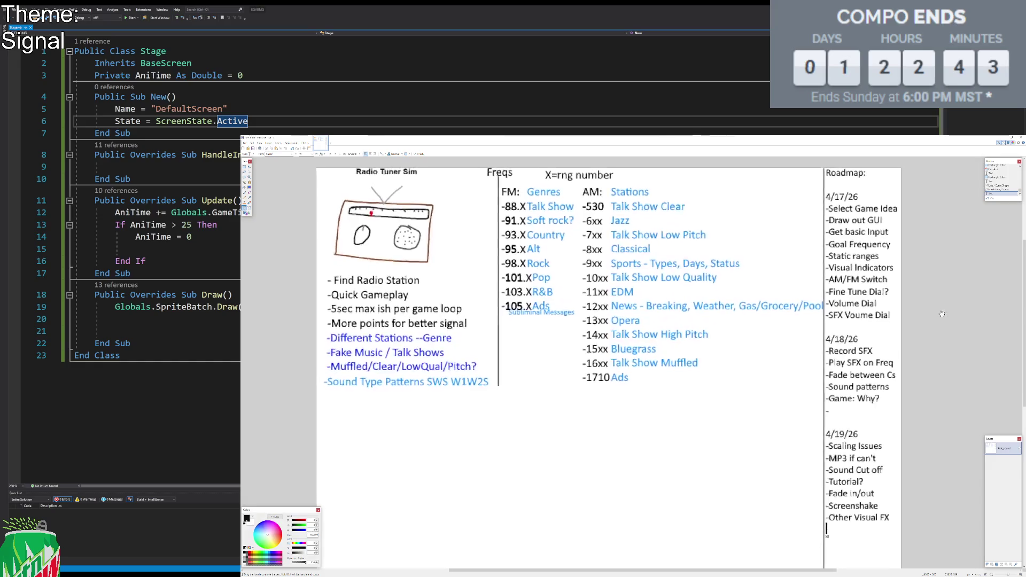
key(Up)
key(Up)
key(Up)
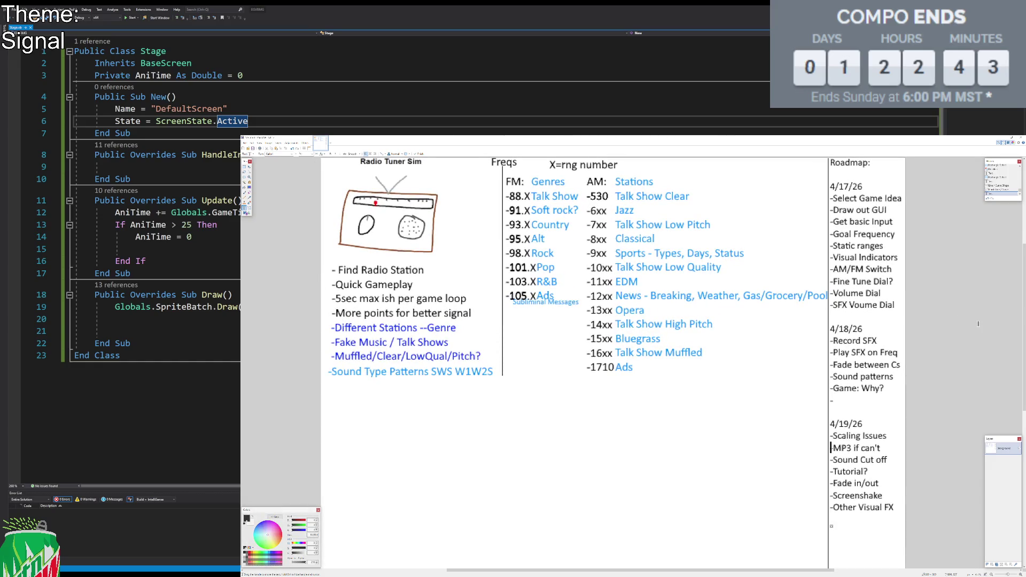
key(End)
key(Up)
key(Up)
key(Up)
key(Down)
key(Down)
key(Return)
key(Up)
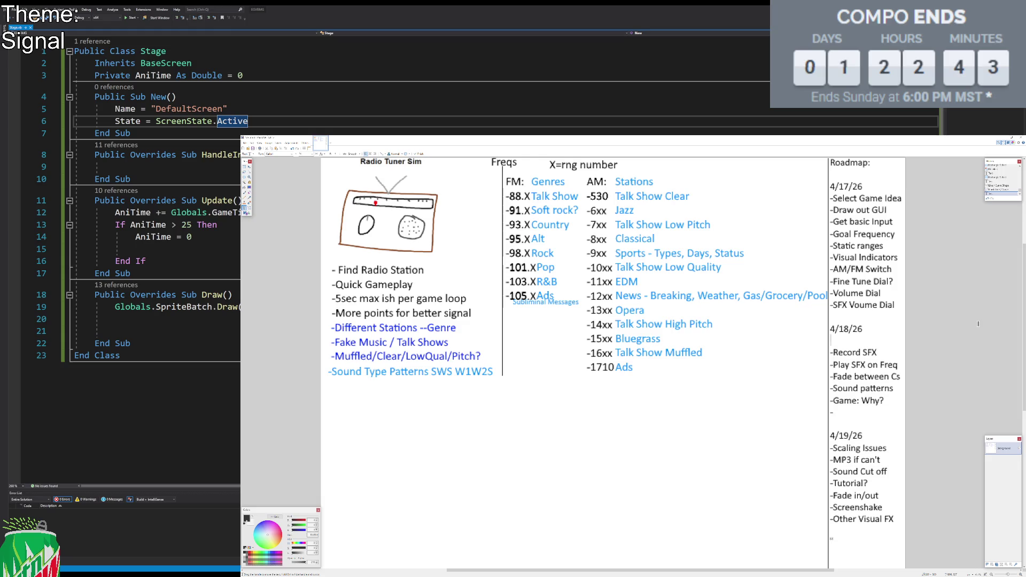
Step: Type '-Art Assets' on the new line, then move the caret through the neighbouring roadmap lines
text(-Ar)
key(BackSpace)
key(BackSpace)
text(Art Assets)
key(Left)
key(Right)
key(Right)
key(Right)
key(Right)
key(Right)
key(Right)
key(Right)
key(Right)
key(Right)
key(Up)
key(Up)
key(Up)
key(Up)
key(Up)
key(Up)
key(Down)
key(Down)
key(Down)
key(Down)
key(Down)
key(Right)
key(Right)
key(Right)
key(Down)
key(Down)
key(Down)
key(Left)
key(Left)
key(Right)
key(Right)
key(Right)
key(Down)
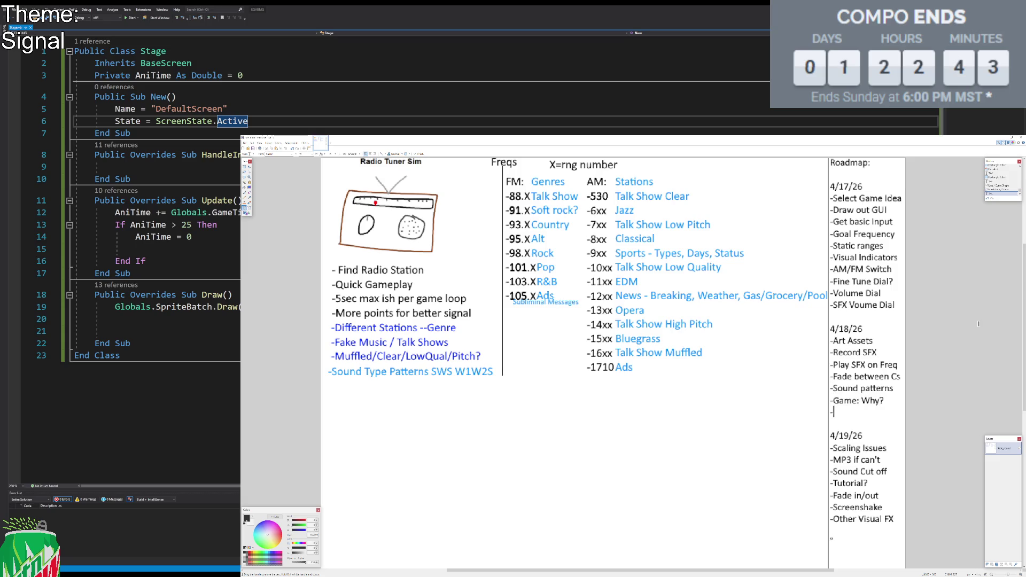